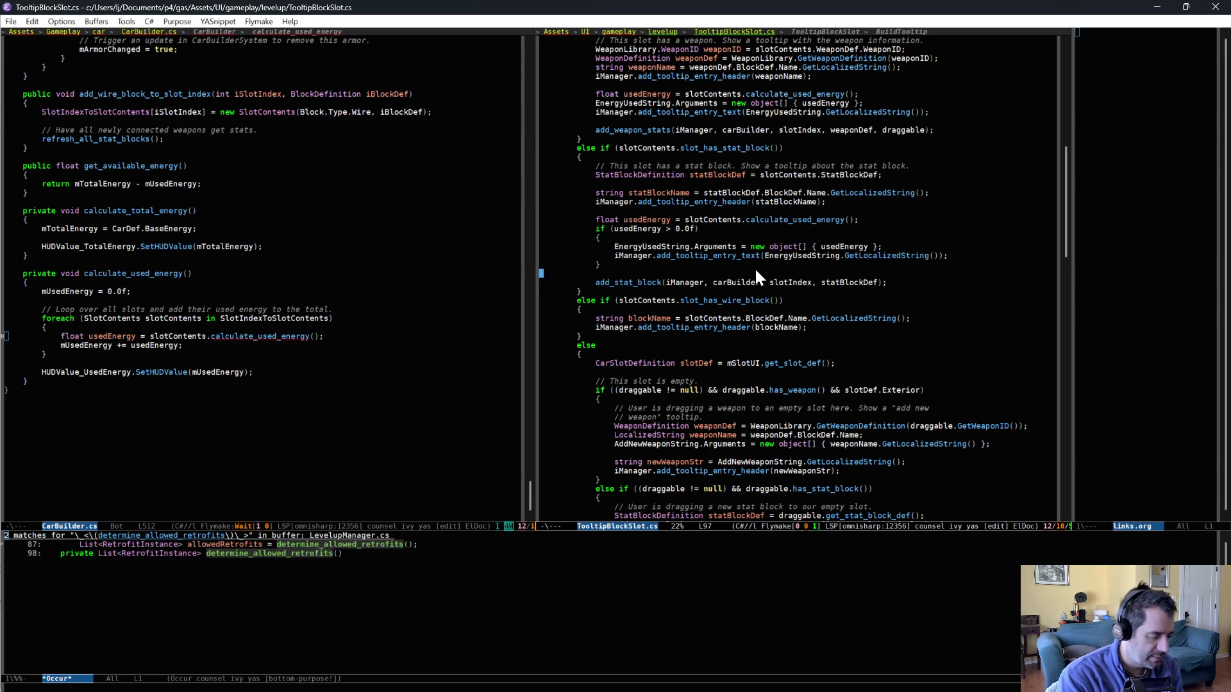
# Show the Player.cs buffer in the right-hand window, switching to it by searching 'bpla'
pyautogui.hotkey('ctrl', 'x')
pyautogui.write('bpla')
pyautogui.press('Return')
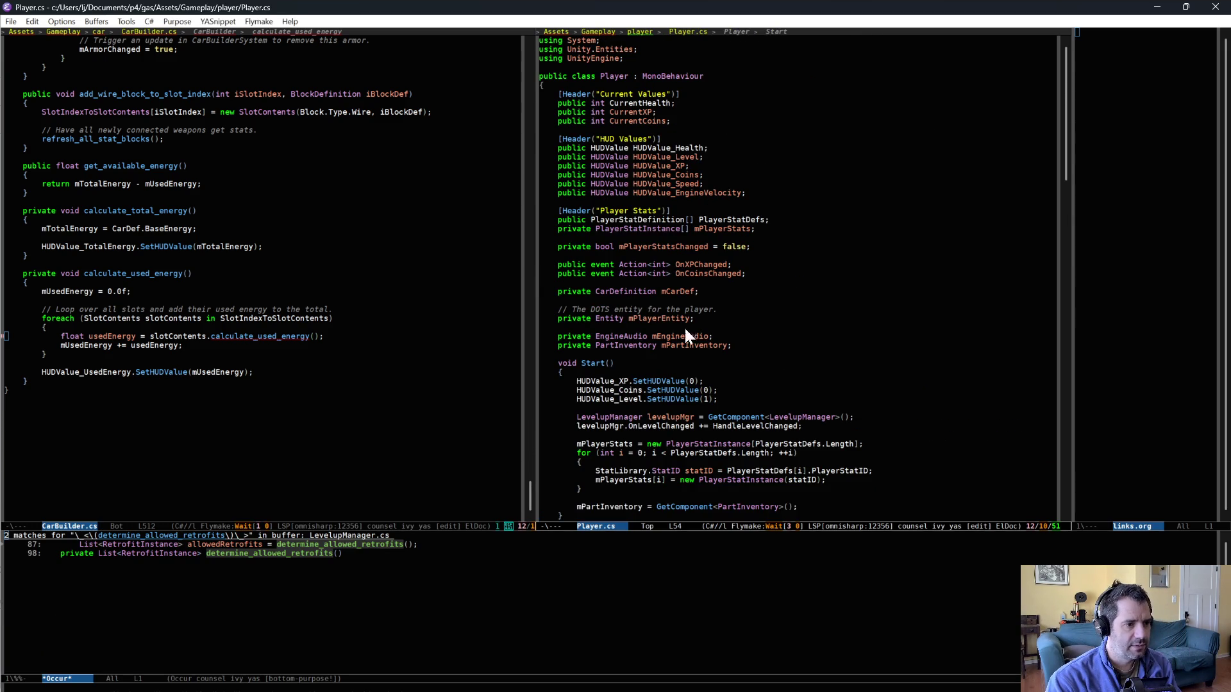
# List every mPartInventory use in Player.cs with occur and step through the matches
pyautogui.click(686, 346)
pyautogui.hotkey('alt', 's')
pyautogui.press('o')
pyautogui.hotkey('alt', 'g')
pyautogui.press('n')
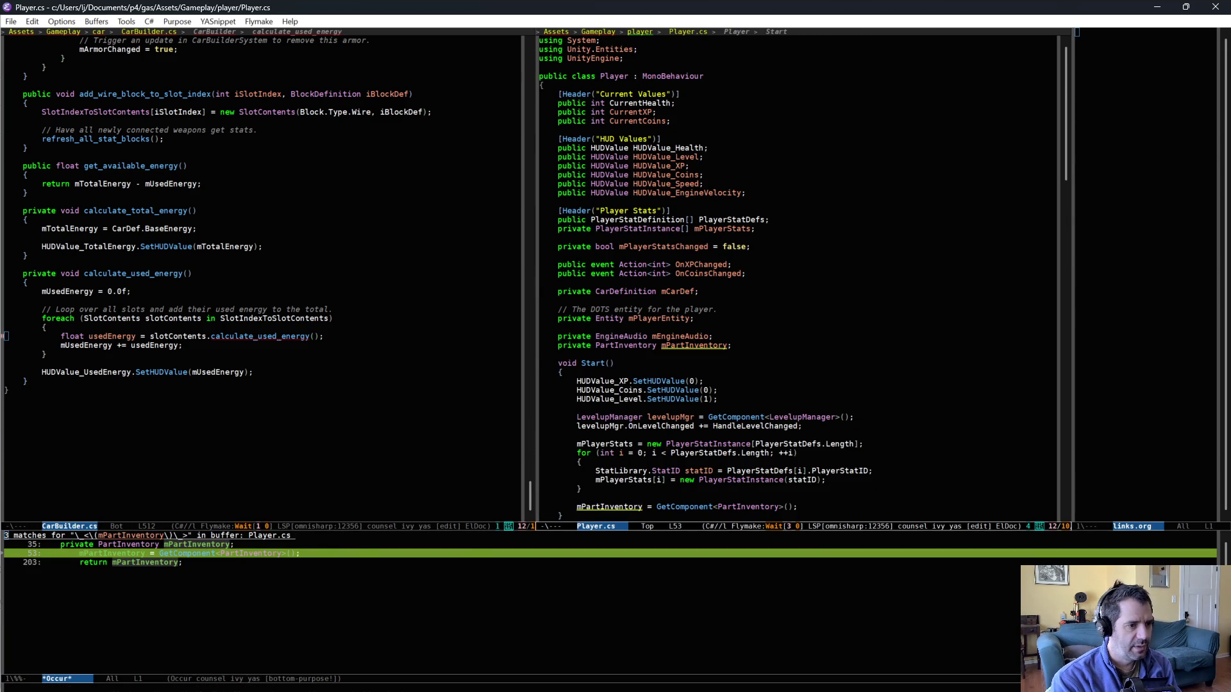
pyautogui.hotkey('alt', 'g')
pyautogui.press('n')
pyautogui.hotkey('alt', 'g')
pyautogui.press('p')
pyautogui.hotkey('alt', 'g')
pyautogui.press('p')
# Jump to the PartInventory and PartDefinition definitions, inspect the StatID and VehicleStatValue lines, then go to P4V
pyautogui.hotkey('alt', 'b')
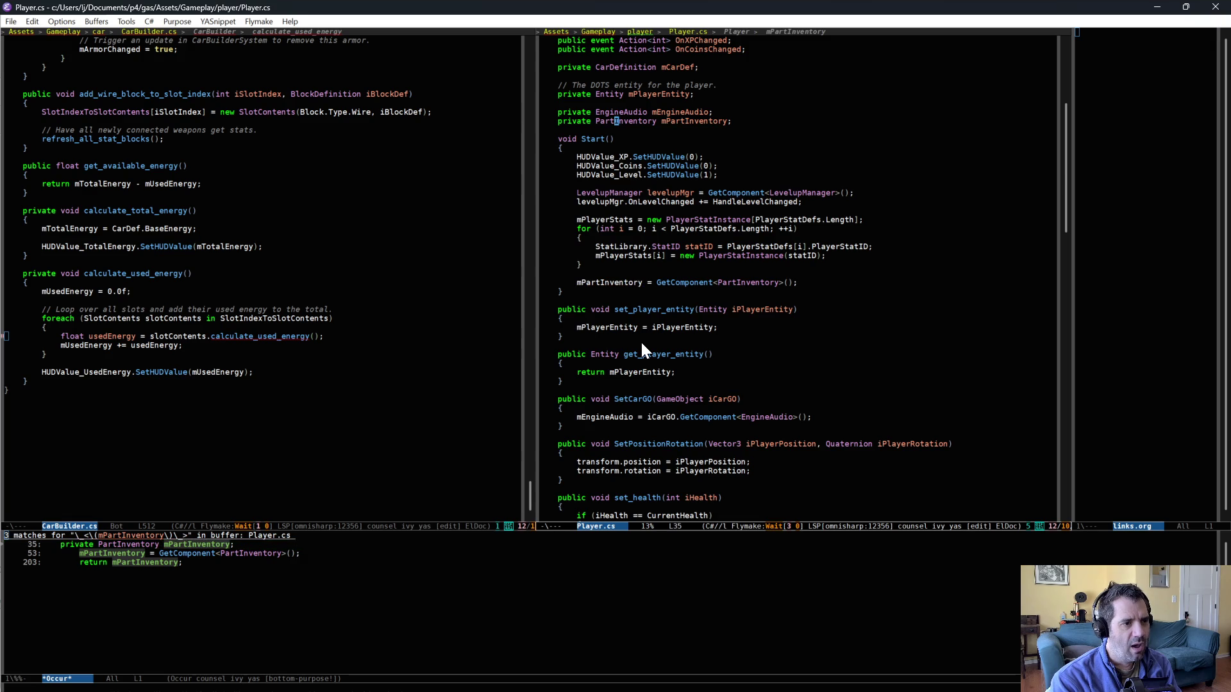
pyautogui.hotkey('alt', '.')
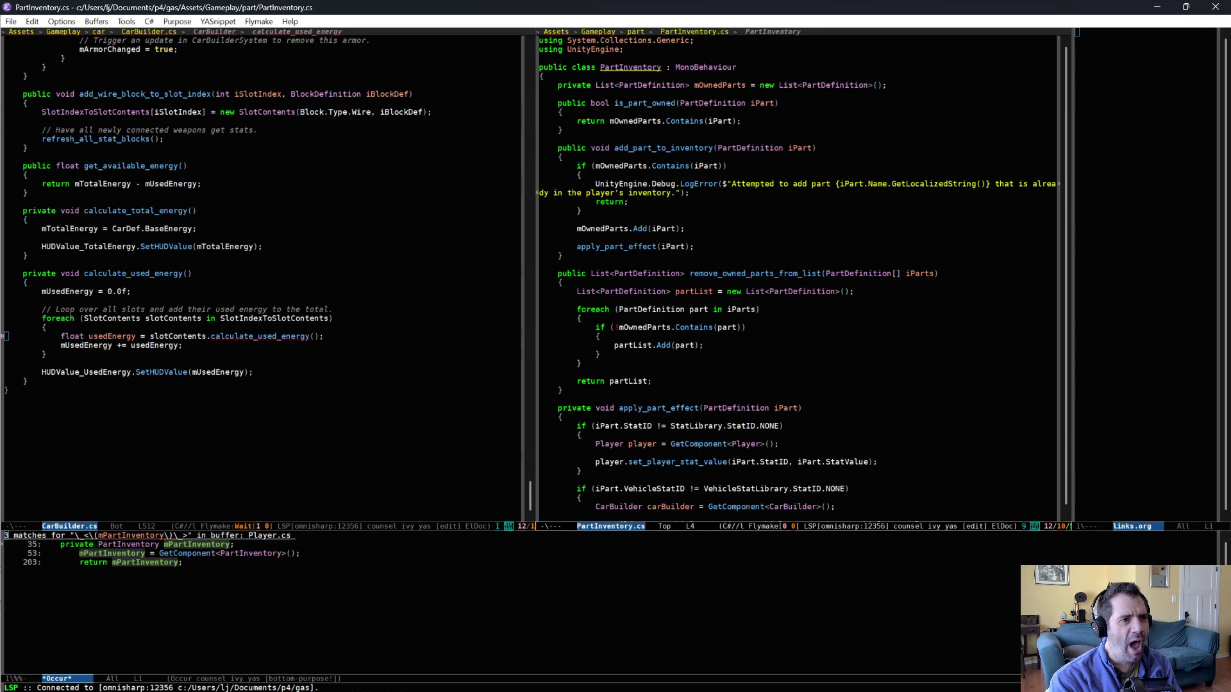
pyautogui.press('Down')
pyautogui.press('Down')
pyautogui.press('Right')
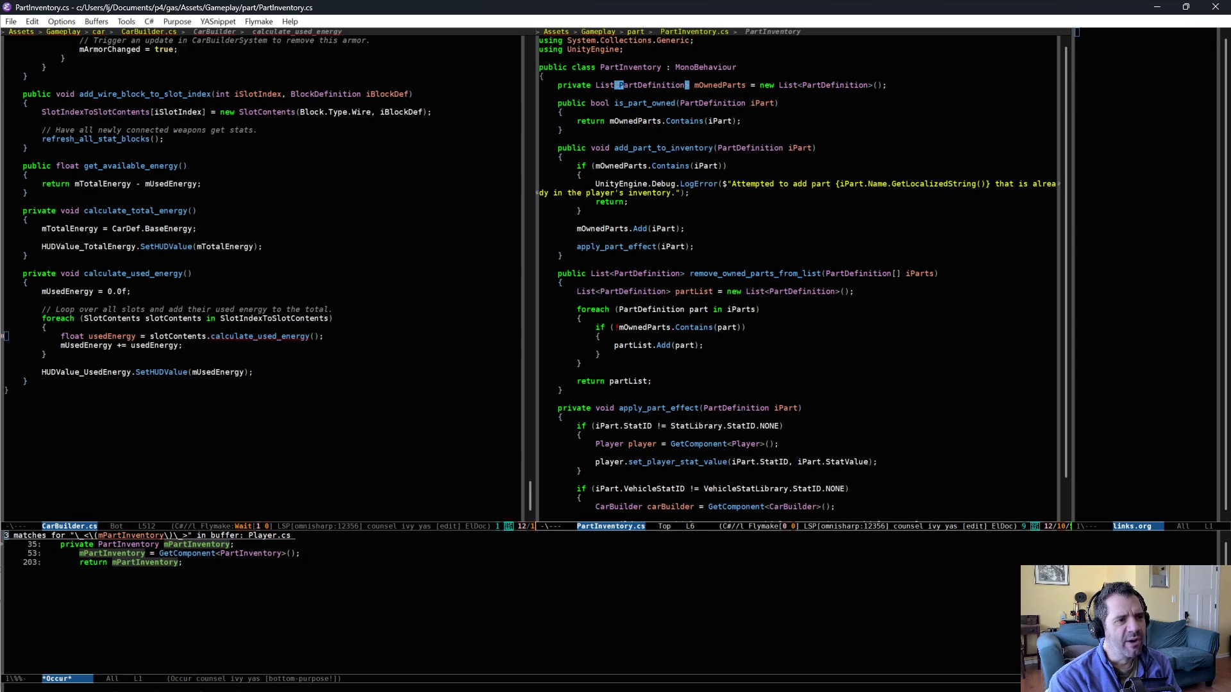
pyautogui.hotkey('alt', '.')
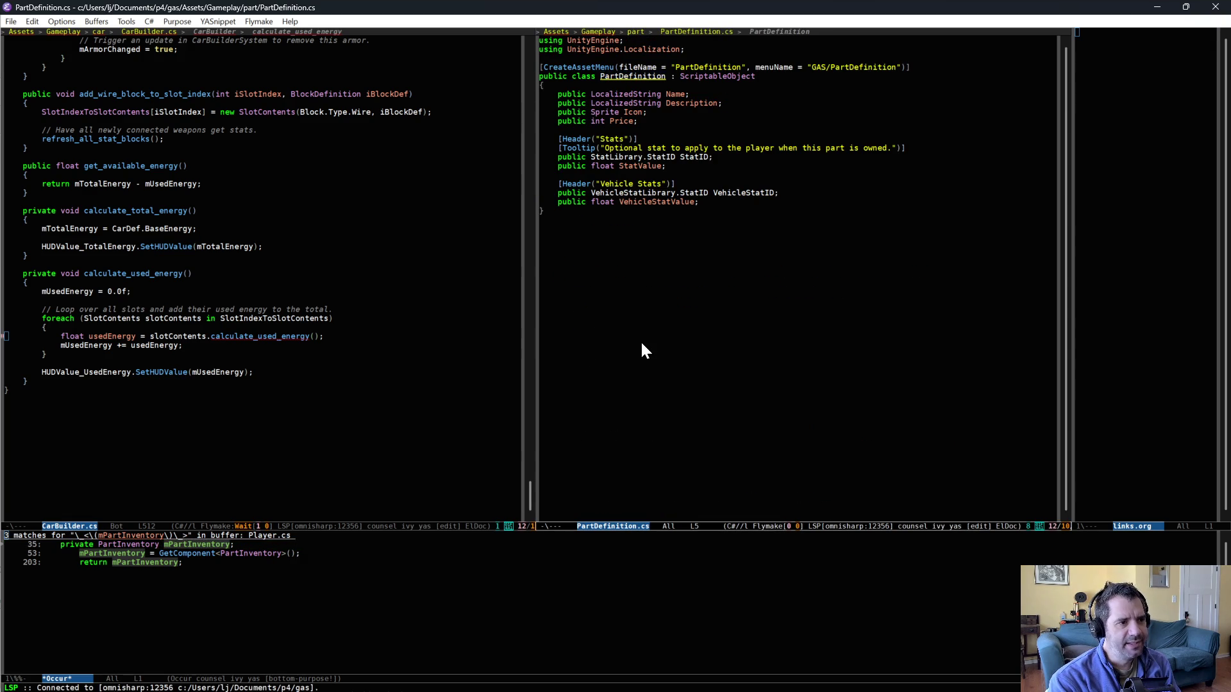
pyautogui.press('Down')
pyautogui.press('Down')
pyautogui.press('Down')
pyautogui.press('Down')
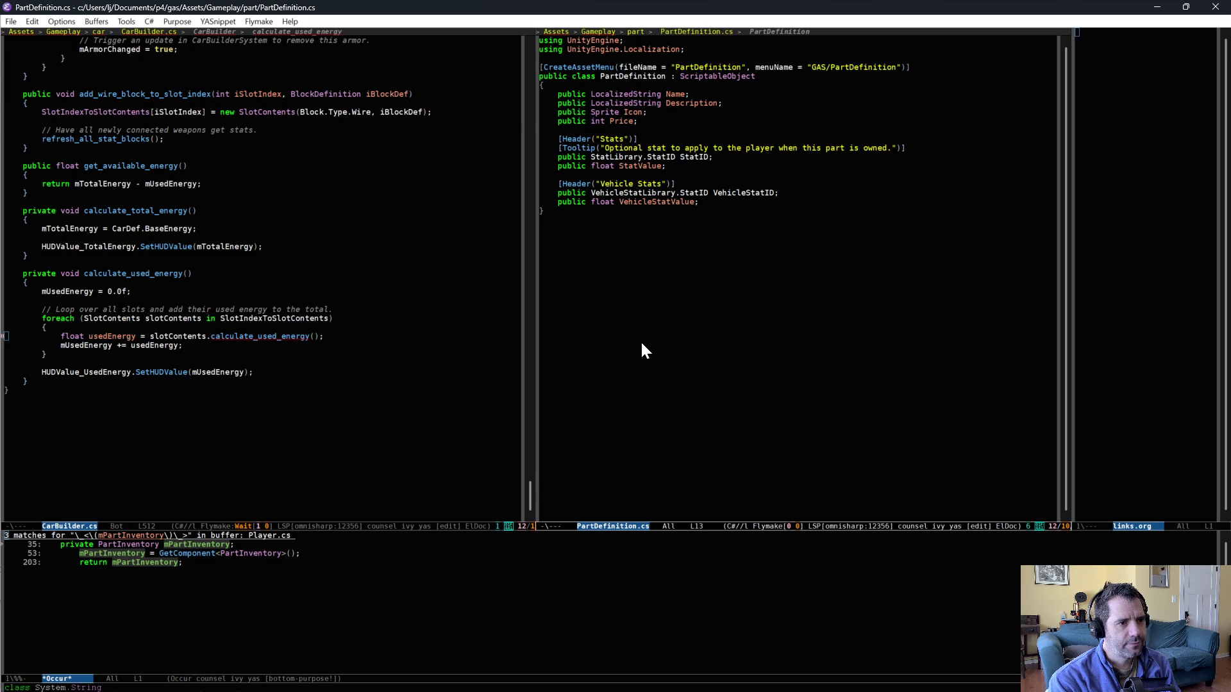
pyautogui.press('Down')
pyautogui.press('Down')
pyautogui.press('Down')
pyautogui.press('Down')
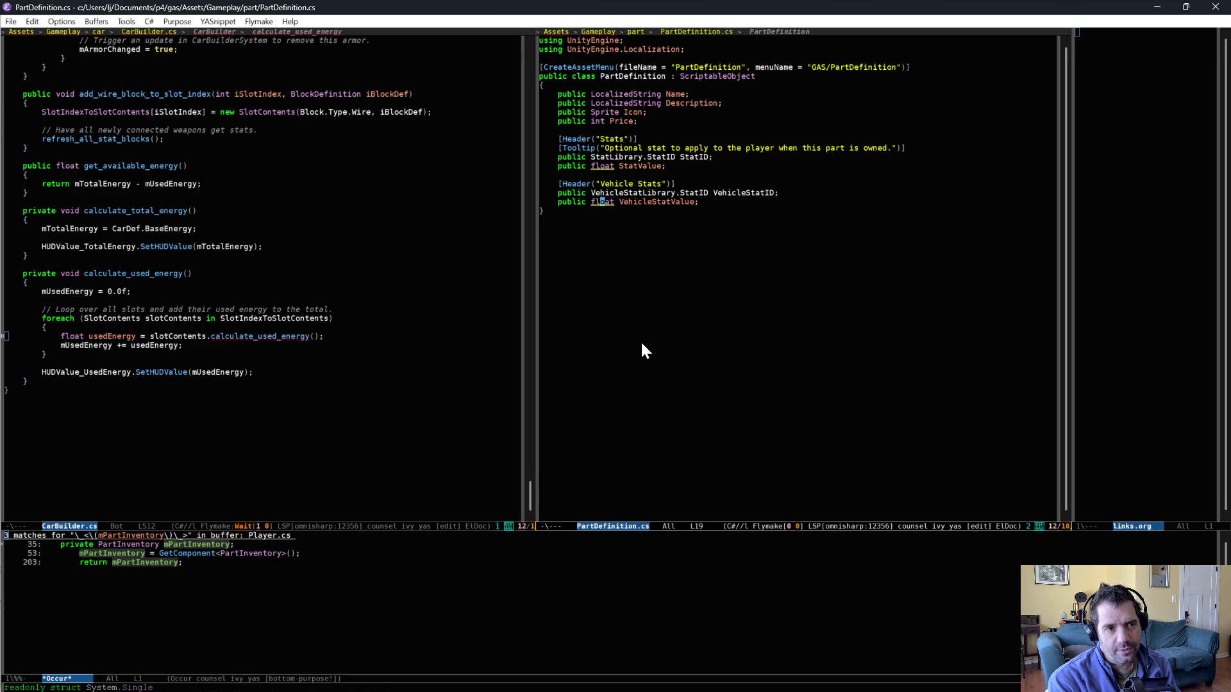
pyautogui.hotkey('ctrl', 'e')
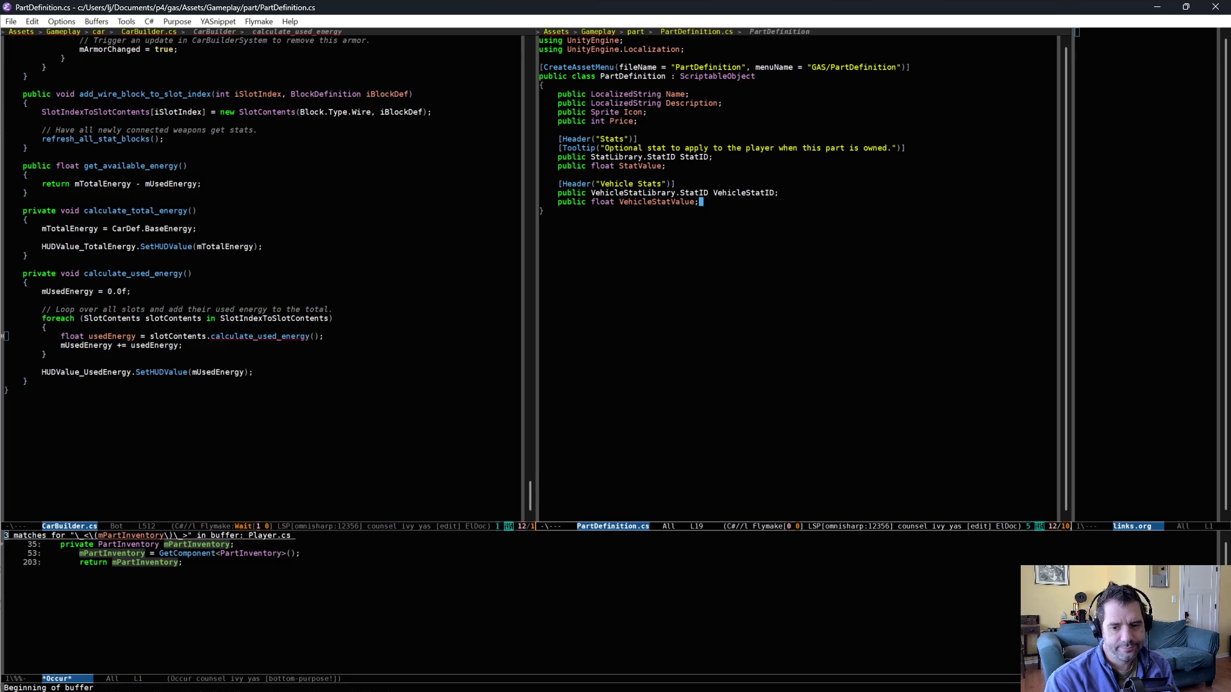
pyautogui.hotkey('alt', 'Tab')
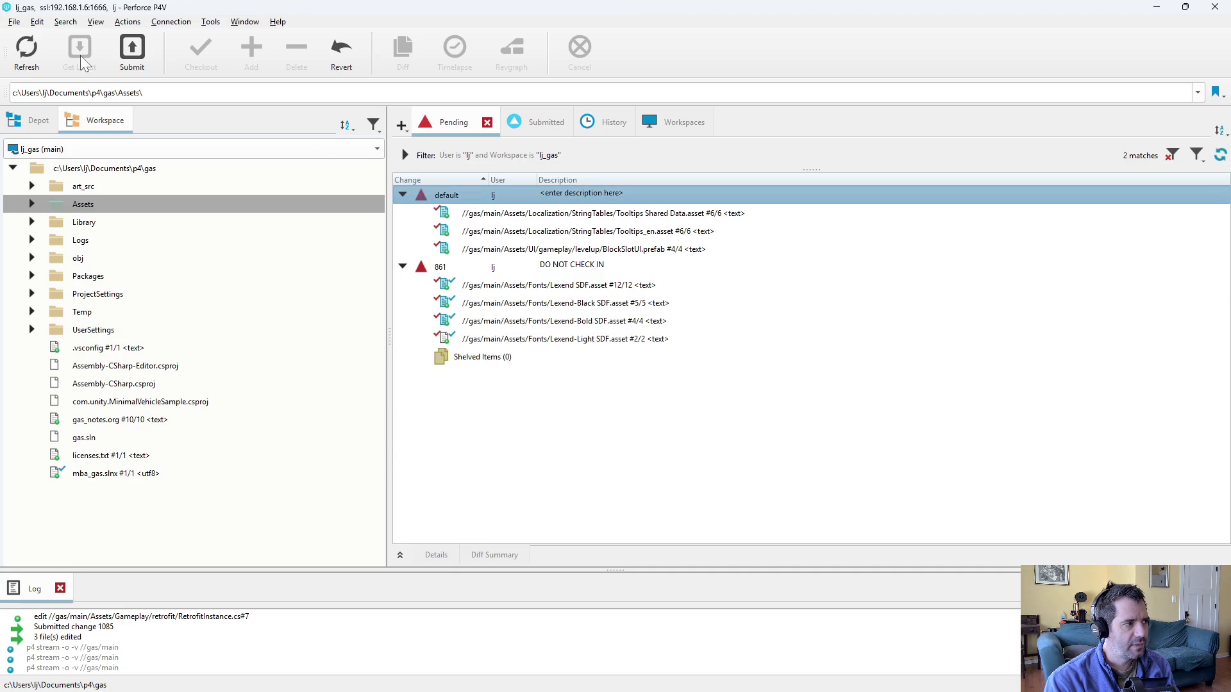
# Reconcile offline work in Assets, adding three changed scripts, and open the CarBuilder.cs diff
pyautogui.rightClick(85, 204)
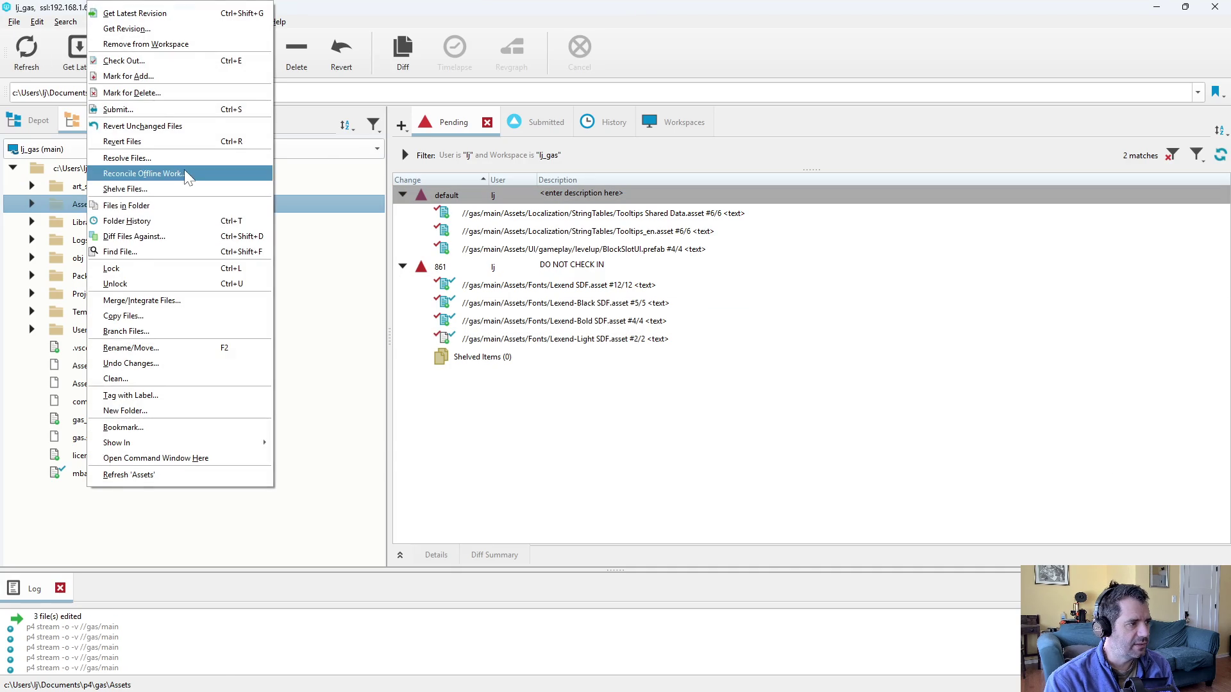
pyautogui.click(142, 173)
pyautogui.click(288, 588)
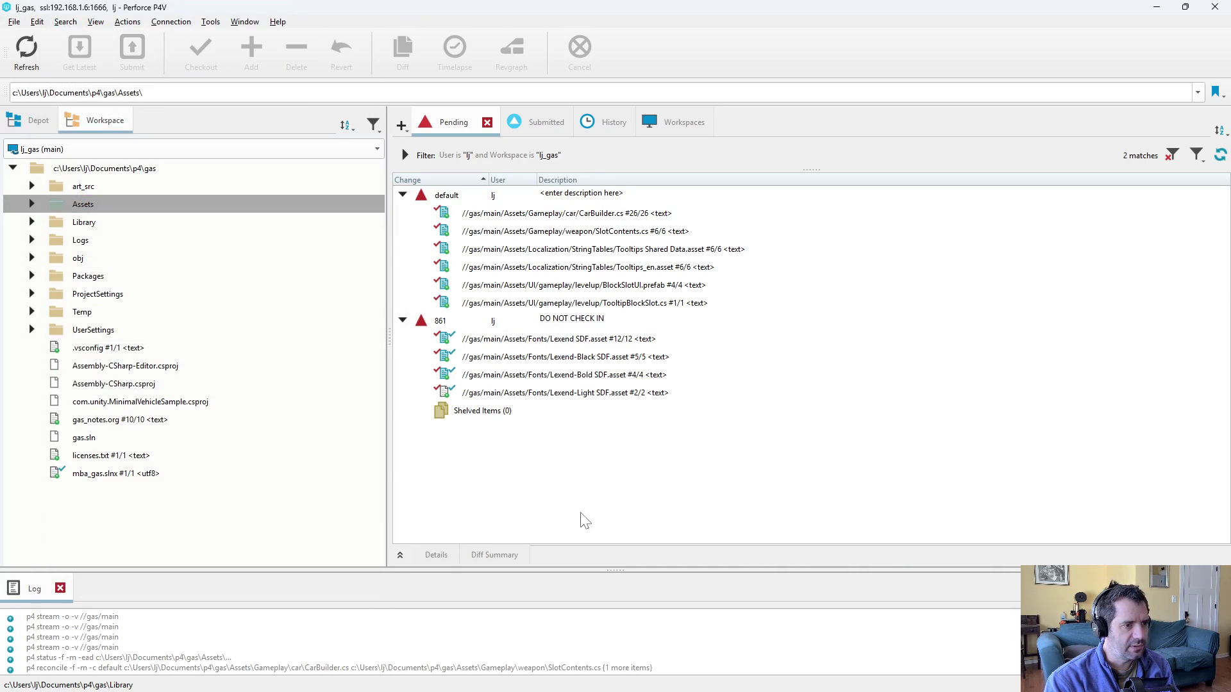
pyautogui.doubleClick(577, 213)
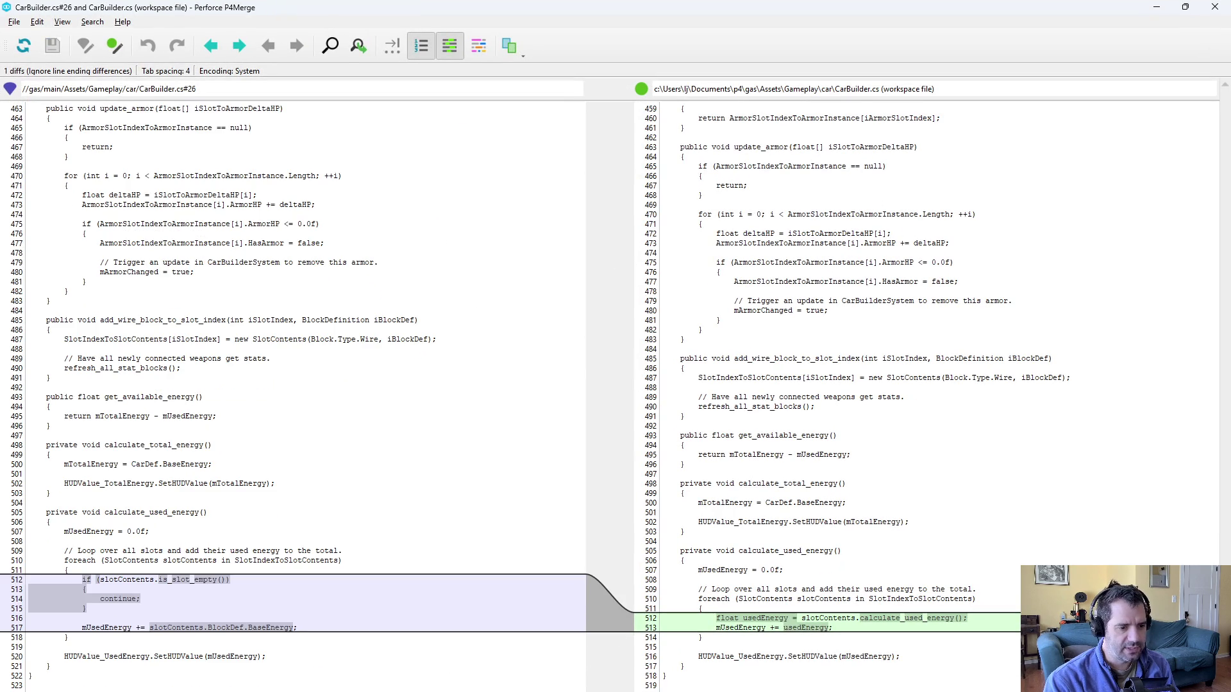
# Close the CarBuilder.cs diff and review the SlotContents.cs diff
pyautogui.hotkey('alt', 'F4')
pyautogui.doubleClick(625, 230)
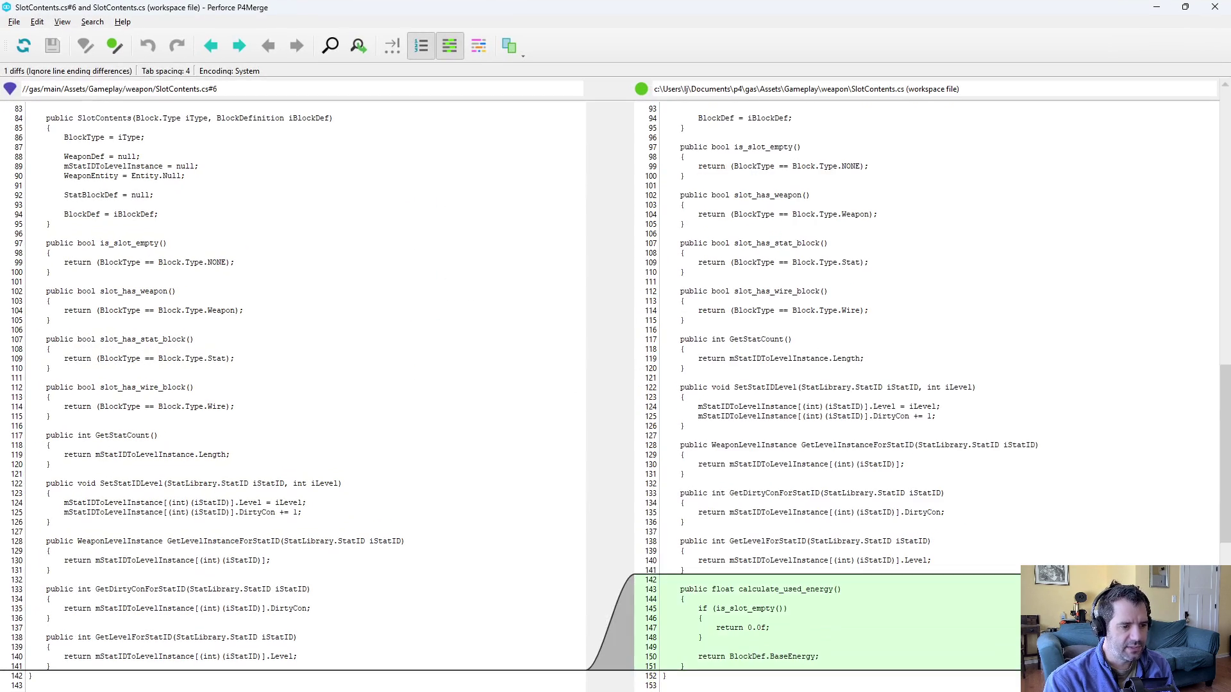
pyautogui.hotkey('alt', 'F4')
# Review the three TooltipBlockSlot.cs differences adding used-energy tooltip lines, then close the diff
pyautogui.click(618, 248)
pyautogui.click(637, 265)
pyautogui.click(681, 284)
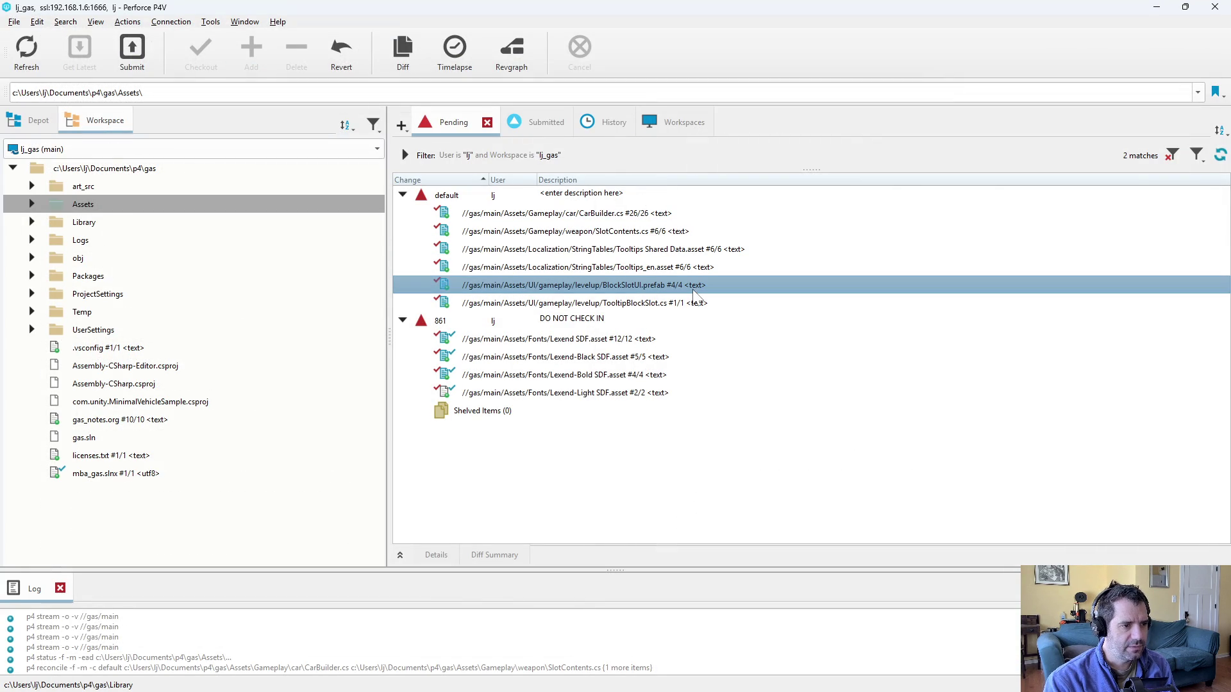
pyautogui.click(667, 302)
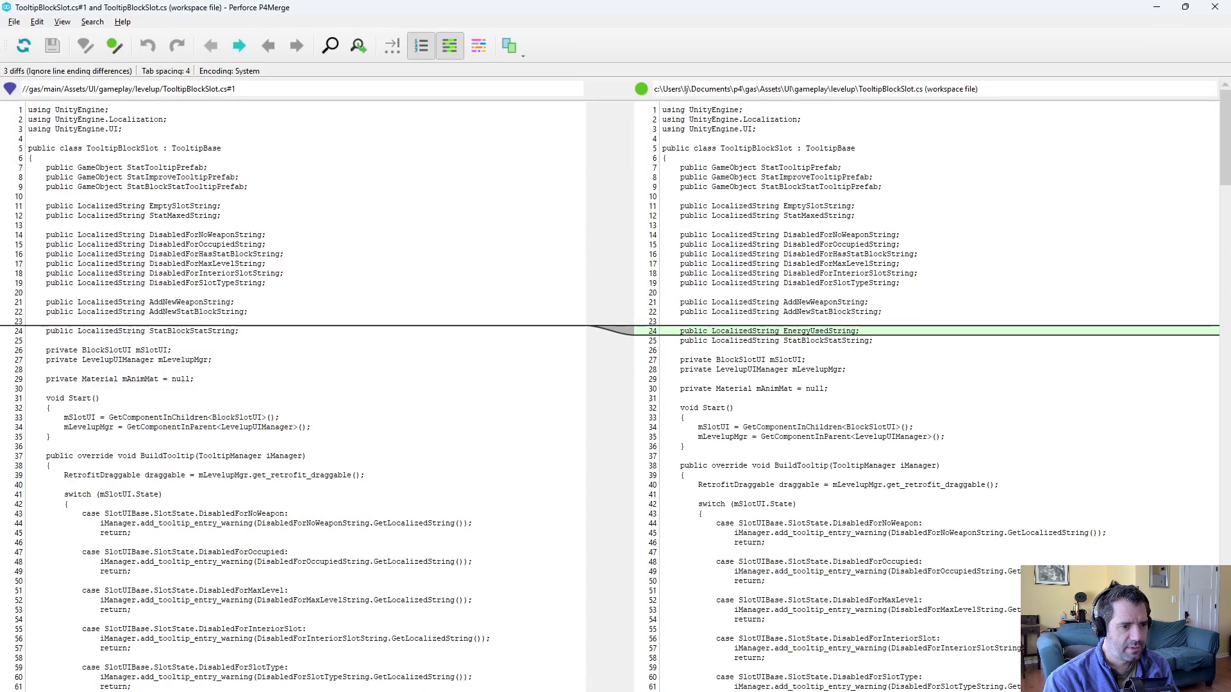
pyautogui.hotkey('ctrl', '2')
pyautogui.hotkey('ctrl', '1')
pyautogui.hotkey('ctrl', '2')
pyautogui.hotkey('ctrl', '2')
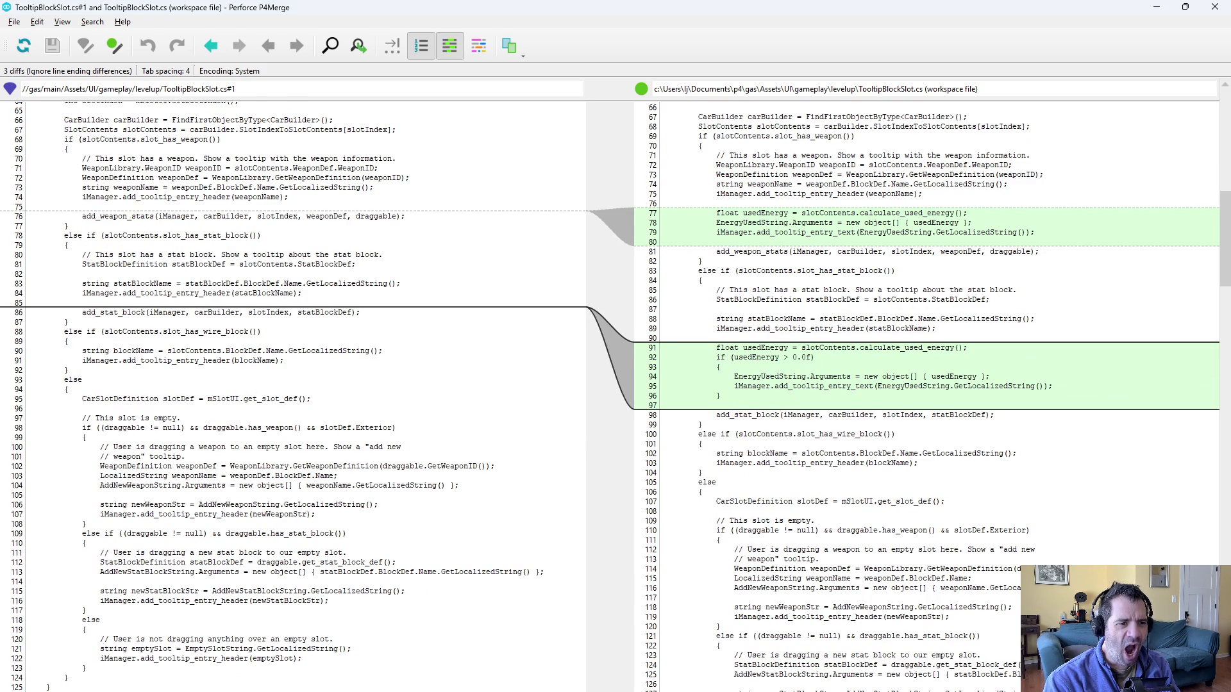
pyautogui.hotkey('alt', 'F4')
# Submit the default changelist described as 'tooltips for some blocks show energy usage now'
pyautogui.rightClick(549, 193)
pyautogui.click(587, 212)
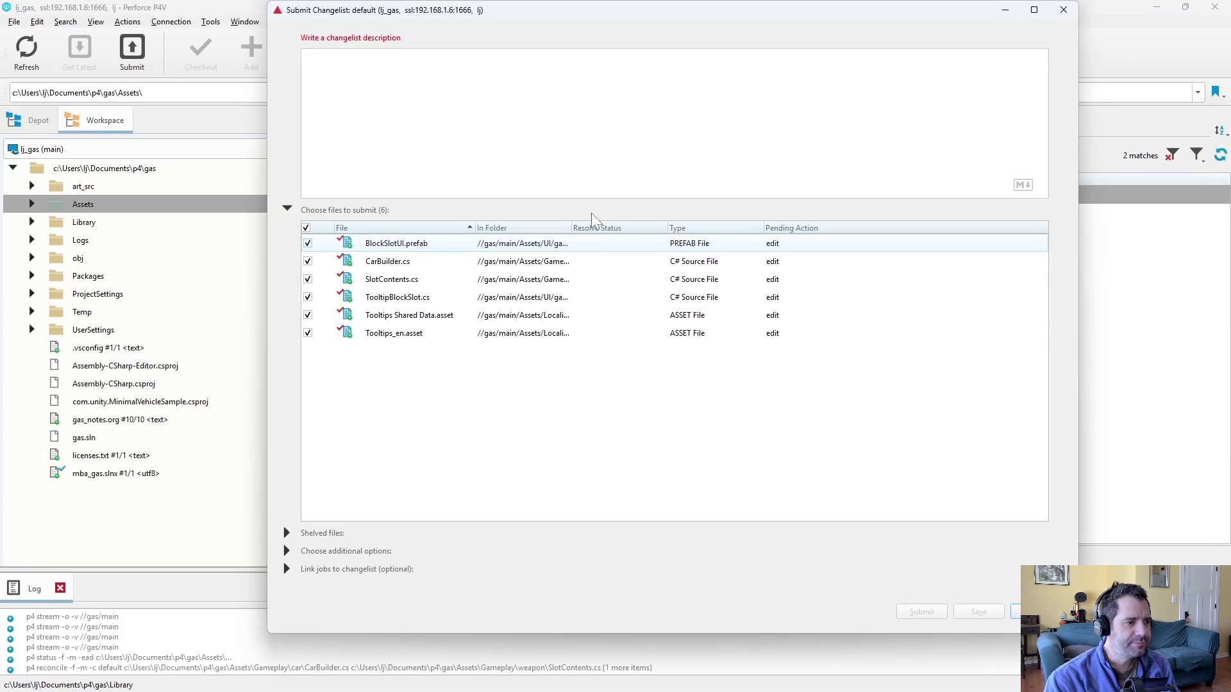
pyautogui.write('tooltips for some blocks show ener')
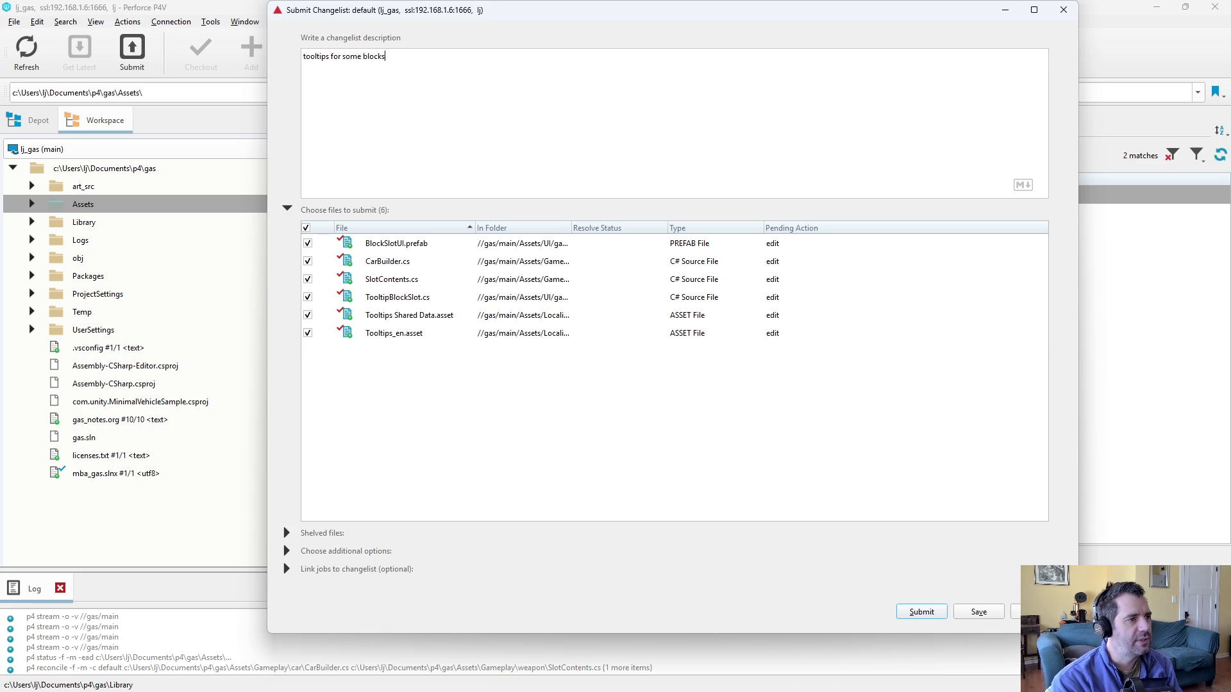
pyautogui.write('gy usagenow')
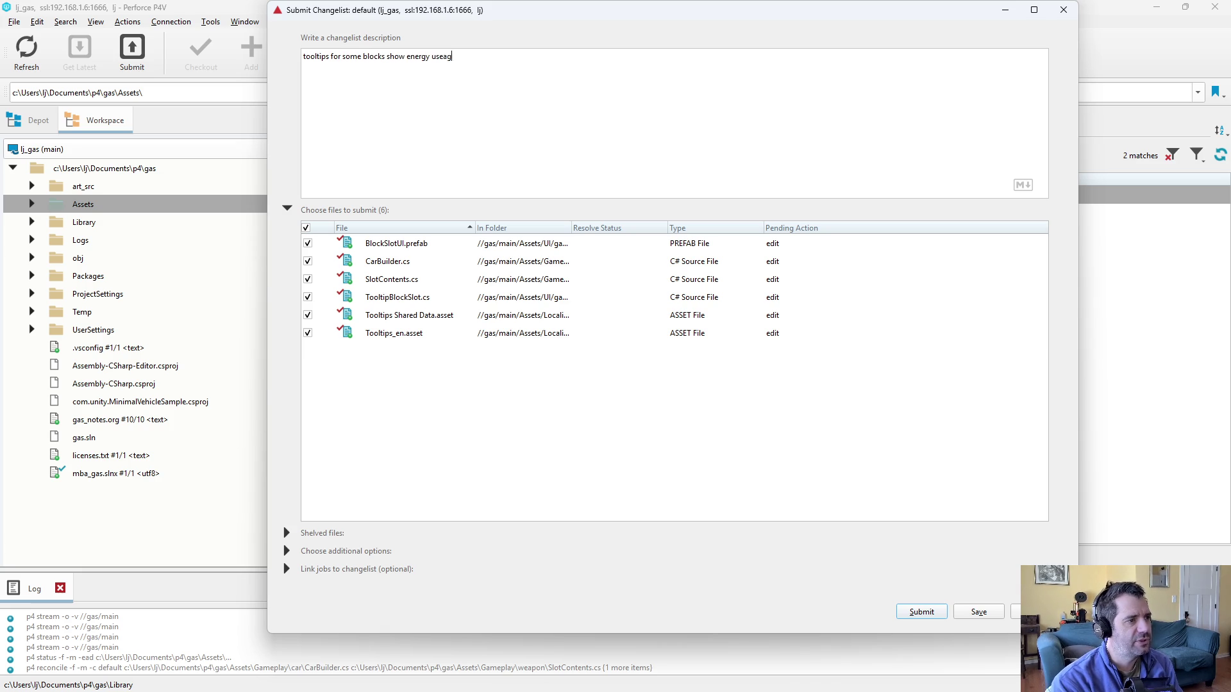
pyautogui.press('BackSpace')
pyautogui.press('BackSpace')
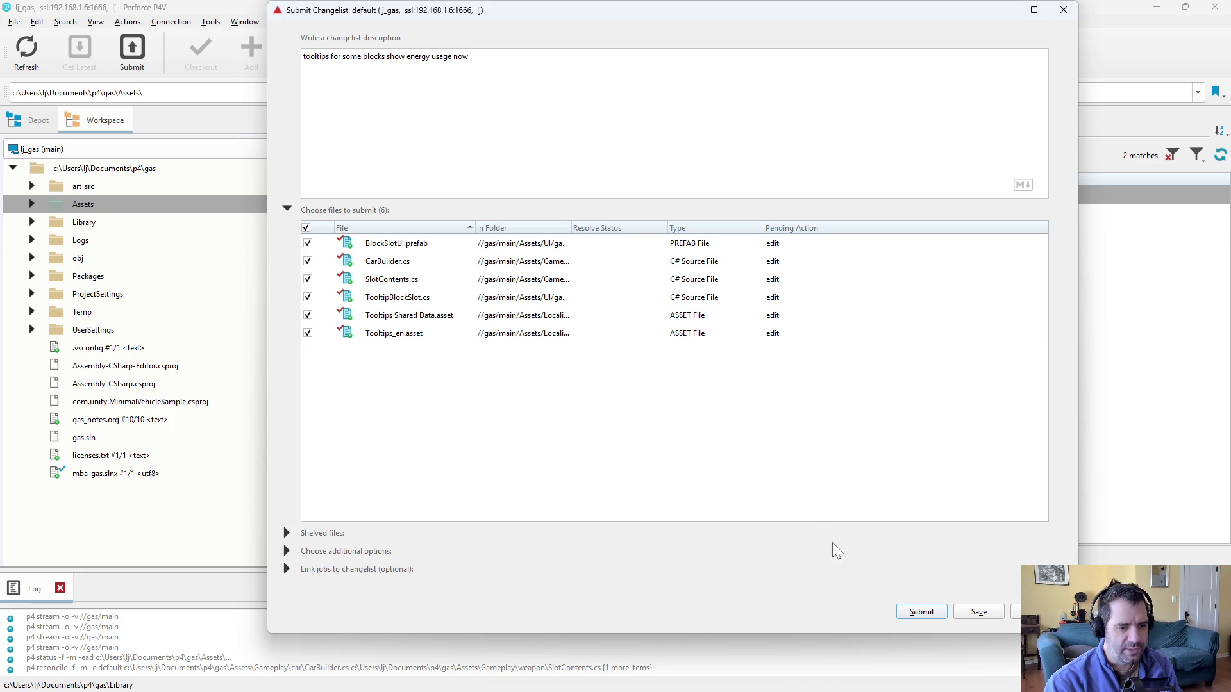
pyautogui.click(920, 611)
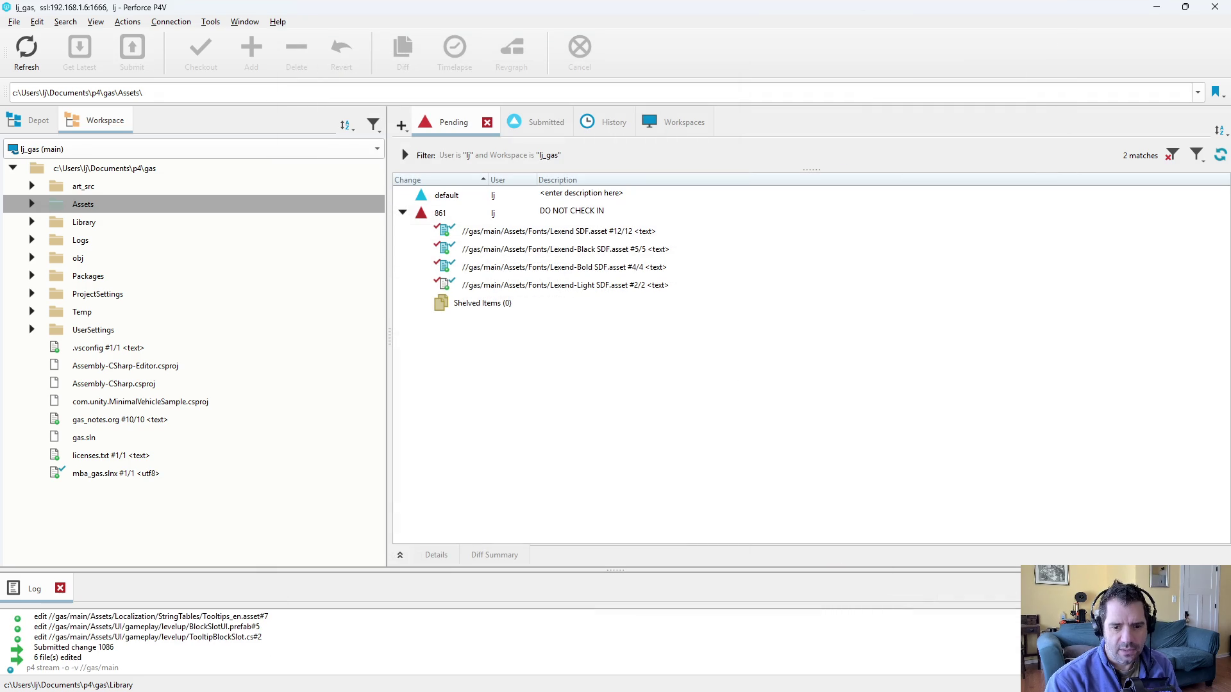
pyautogui.hotkey('alt', 'Tab')
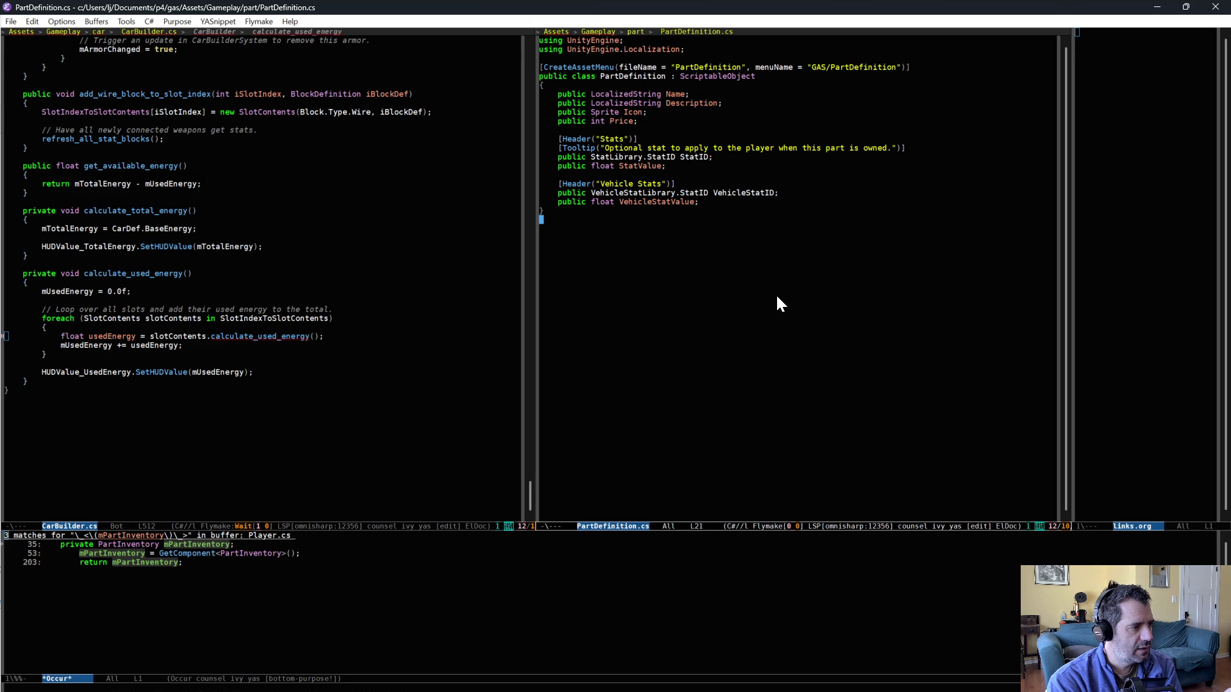
# Look over the CarBuilder.cs energy code, then switch to Unity to recompile the scripts
pyautogui.click(249, 237)
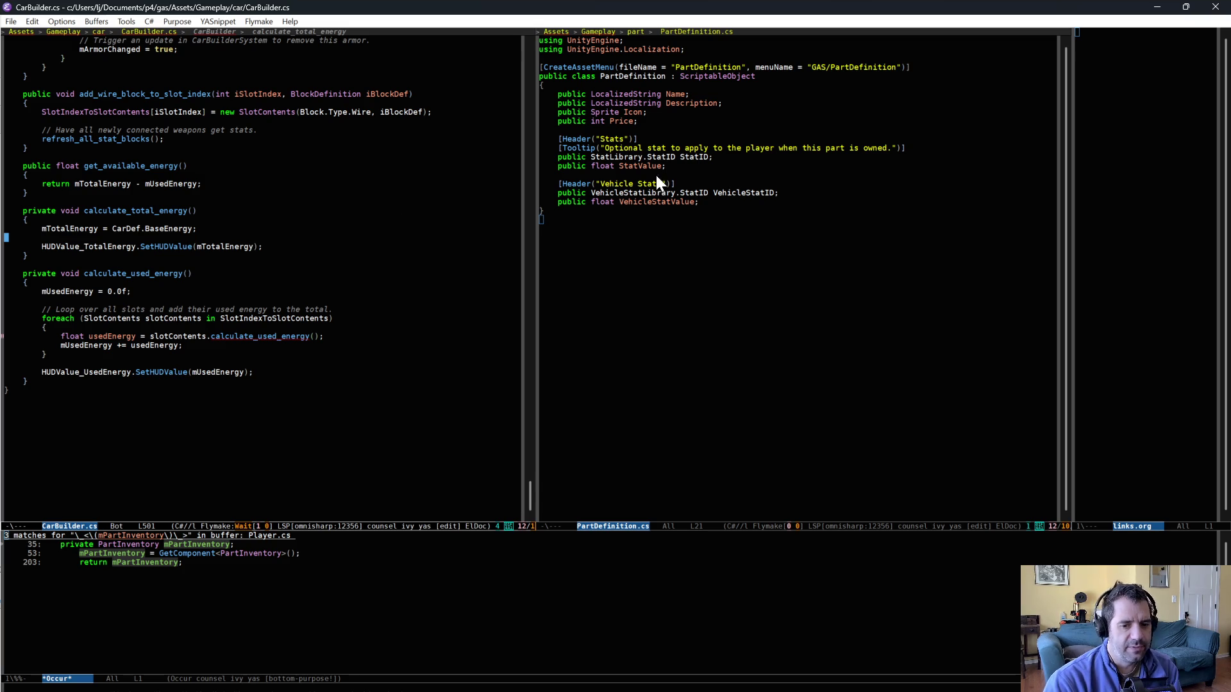
pyautogui.hotkey('alt', 'Tab')
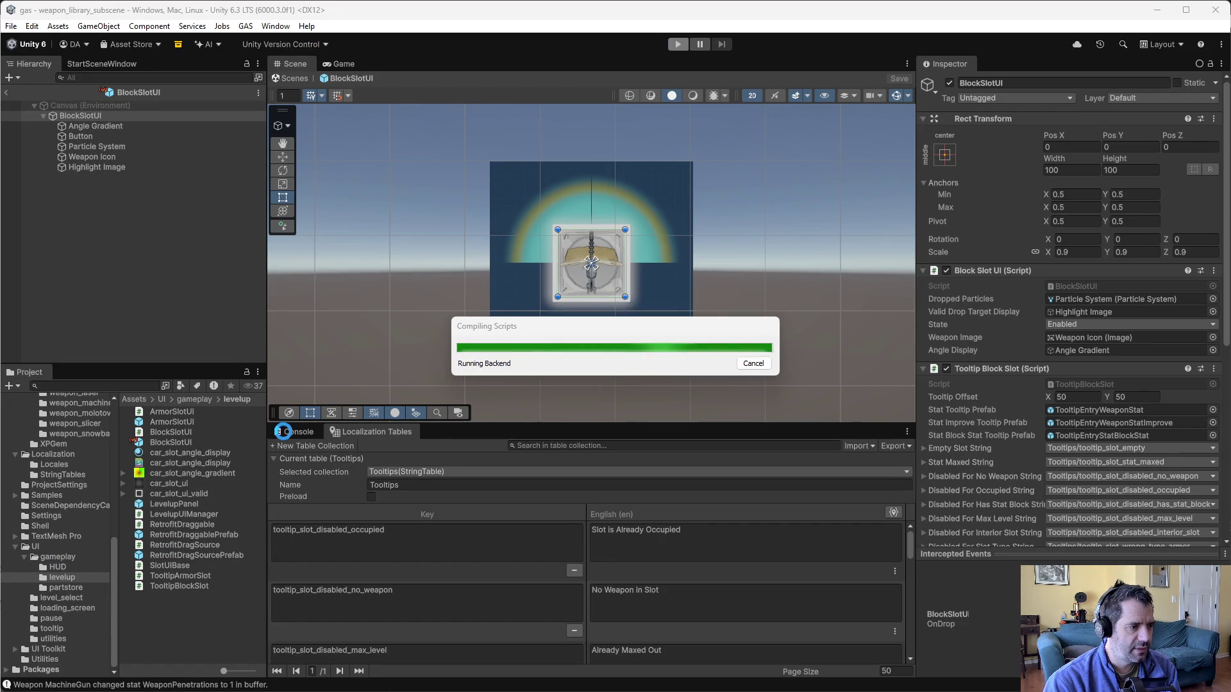
# Show the Console, run the game in play mode, and dismiss the three-offer upgrade shop
pyautogui.click(288, 433)
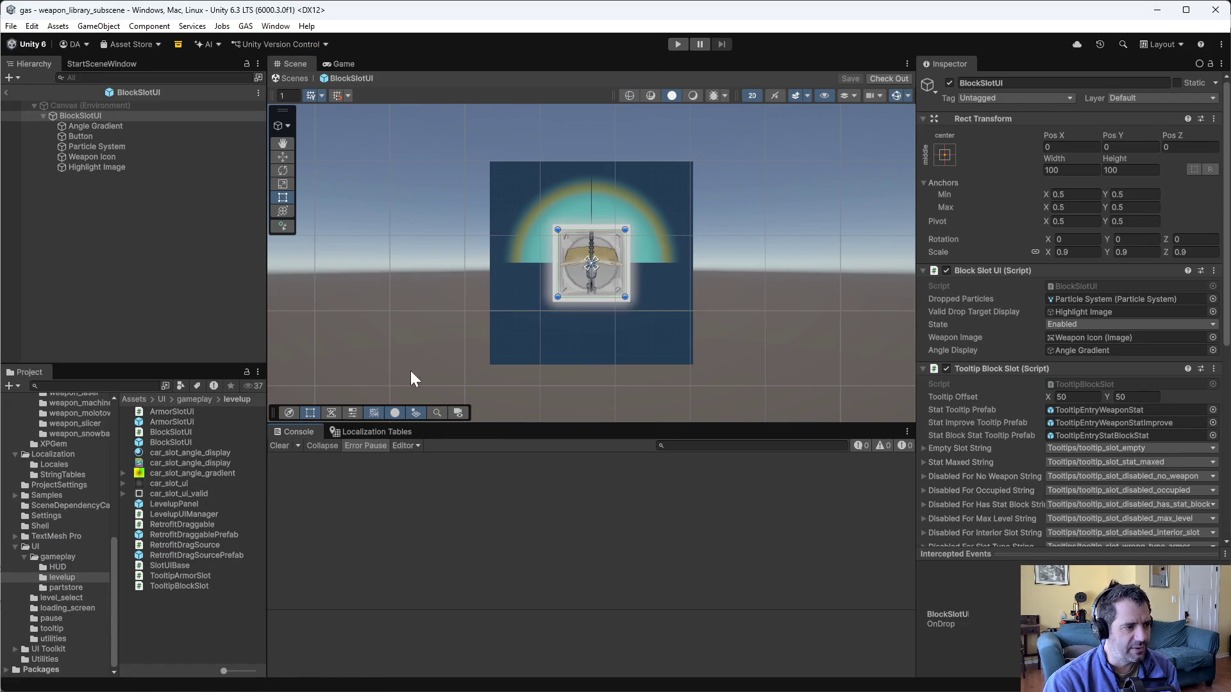
pyautogui.click(673, 44)
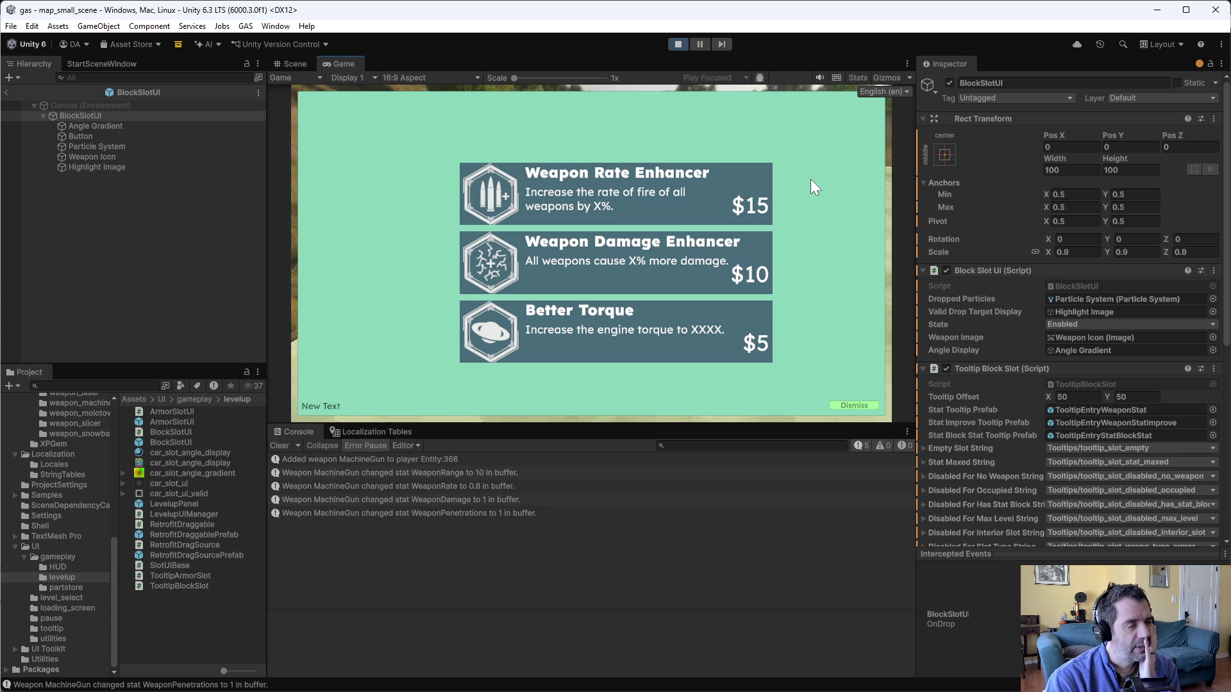
pyautogui.click(858, 404)
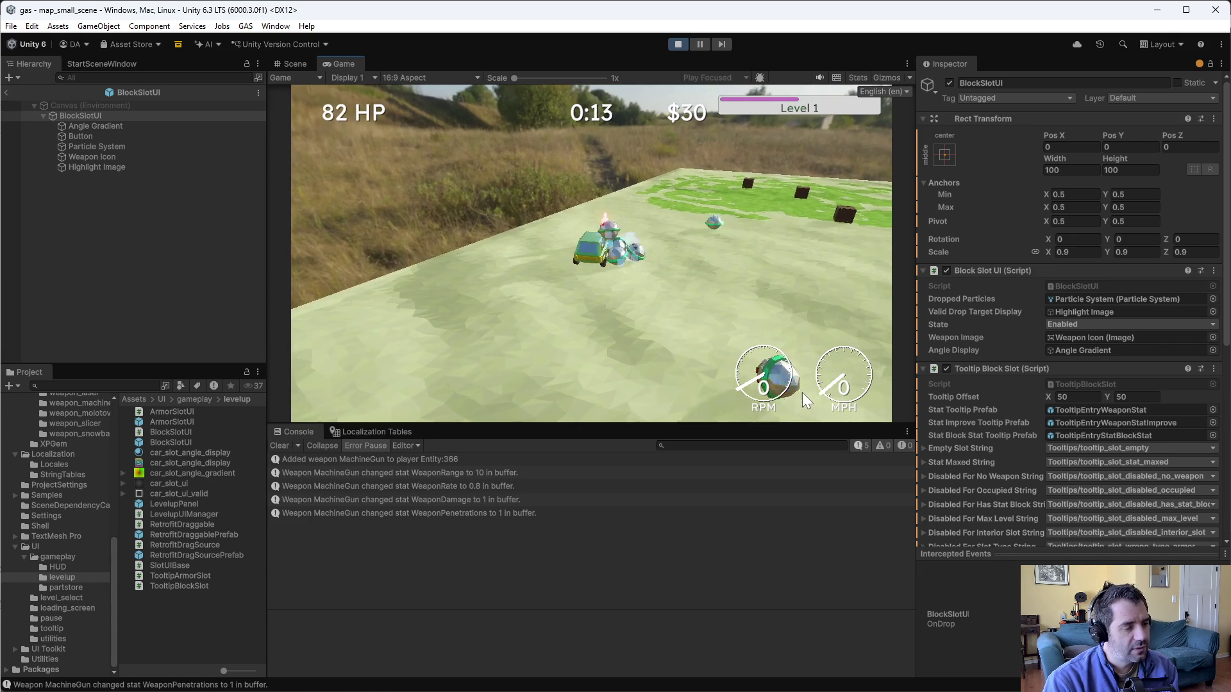
# Open the level-up block screen, pick and then deselect the Rate block, showing 25/100 energy
pyautogui.click(536, 129)
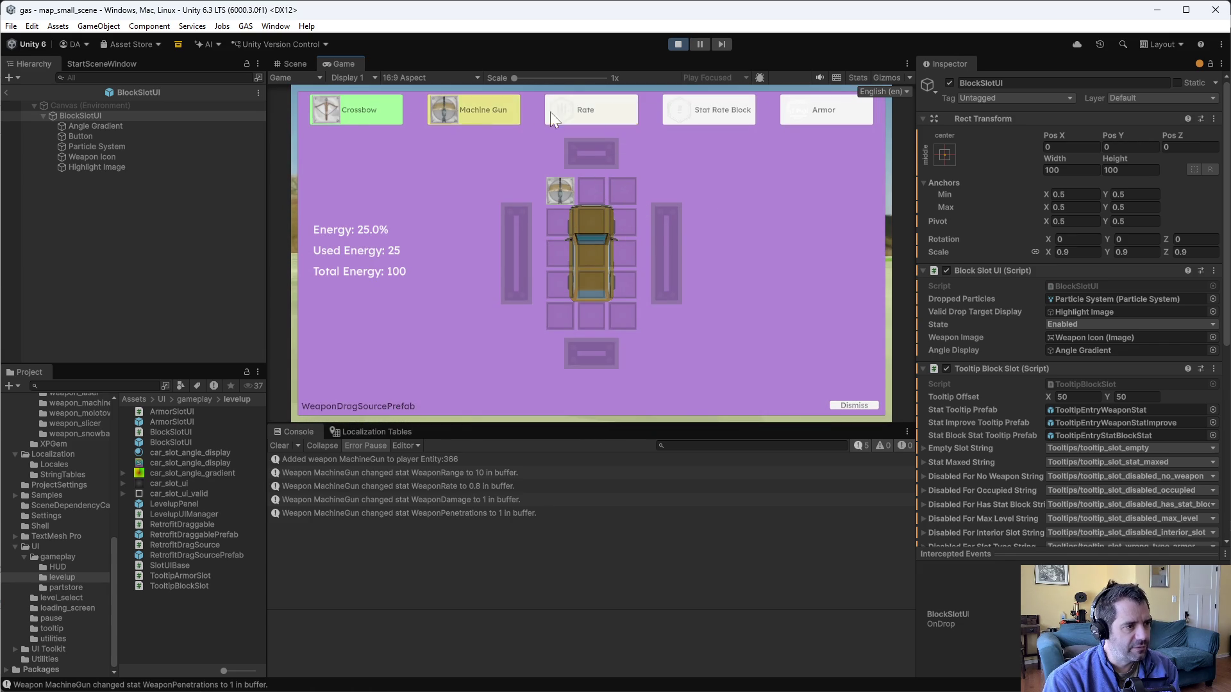
pyautogui.click(595, 111)
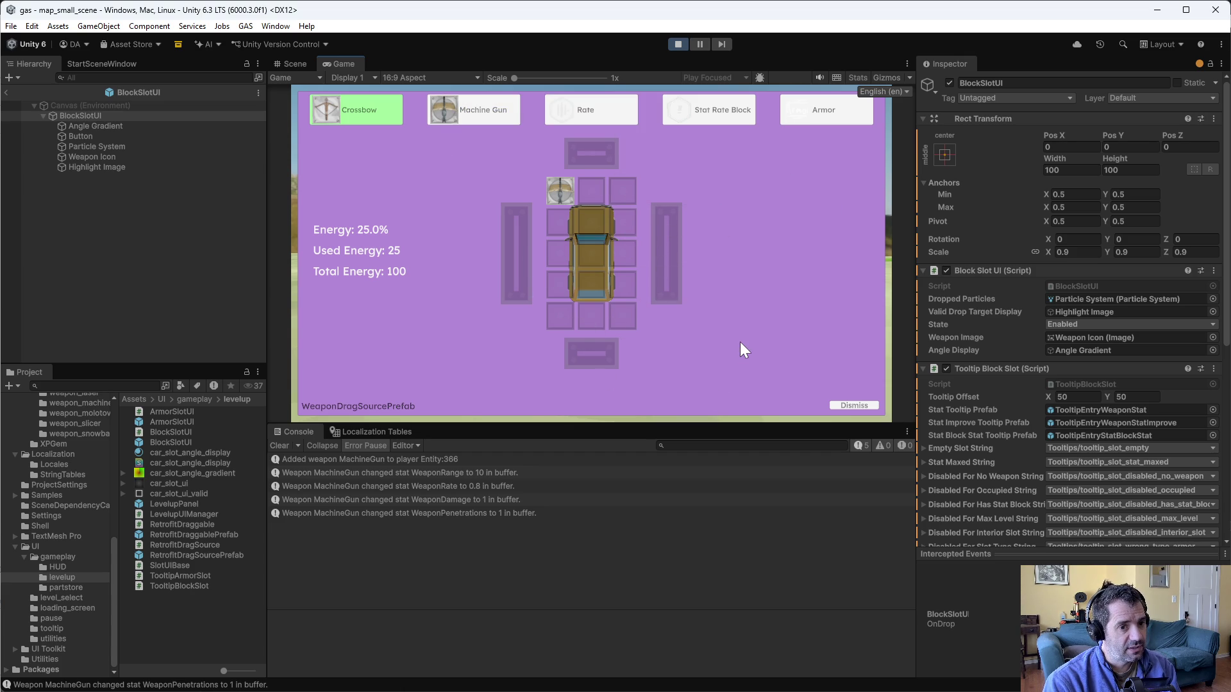
pyautogui.moveTo(605, 186)
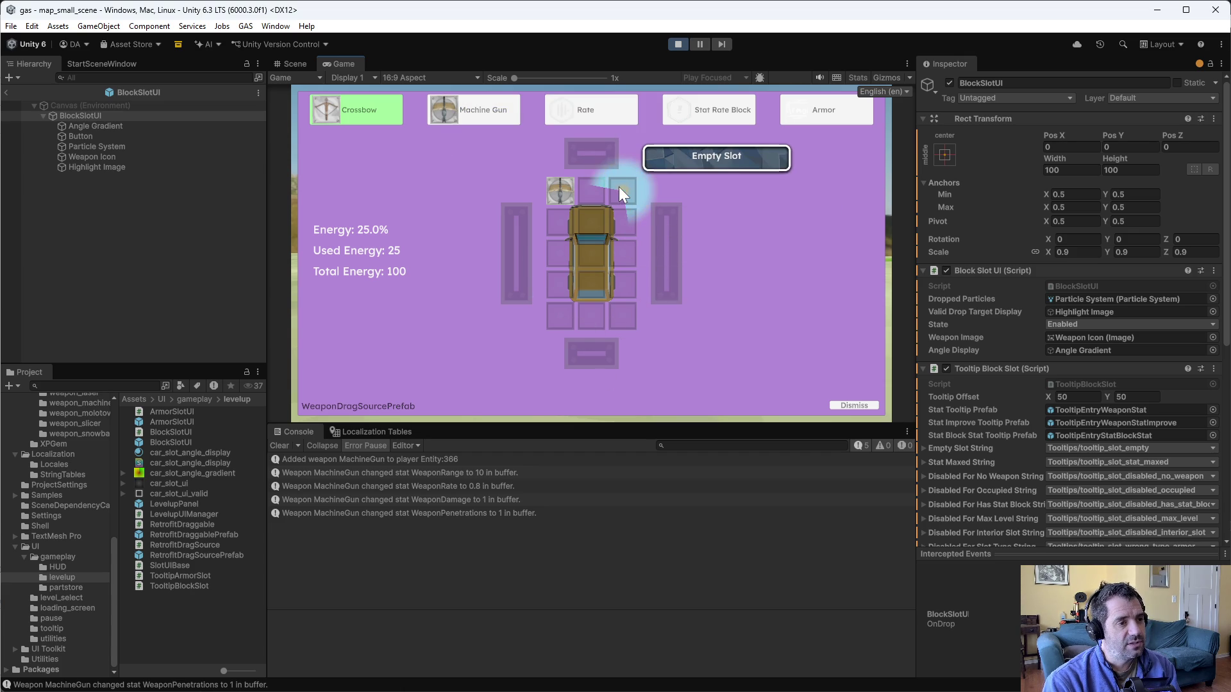
pyautogui.click(625, 122)
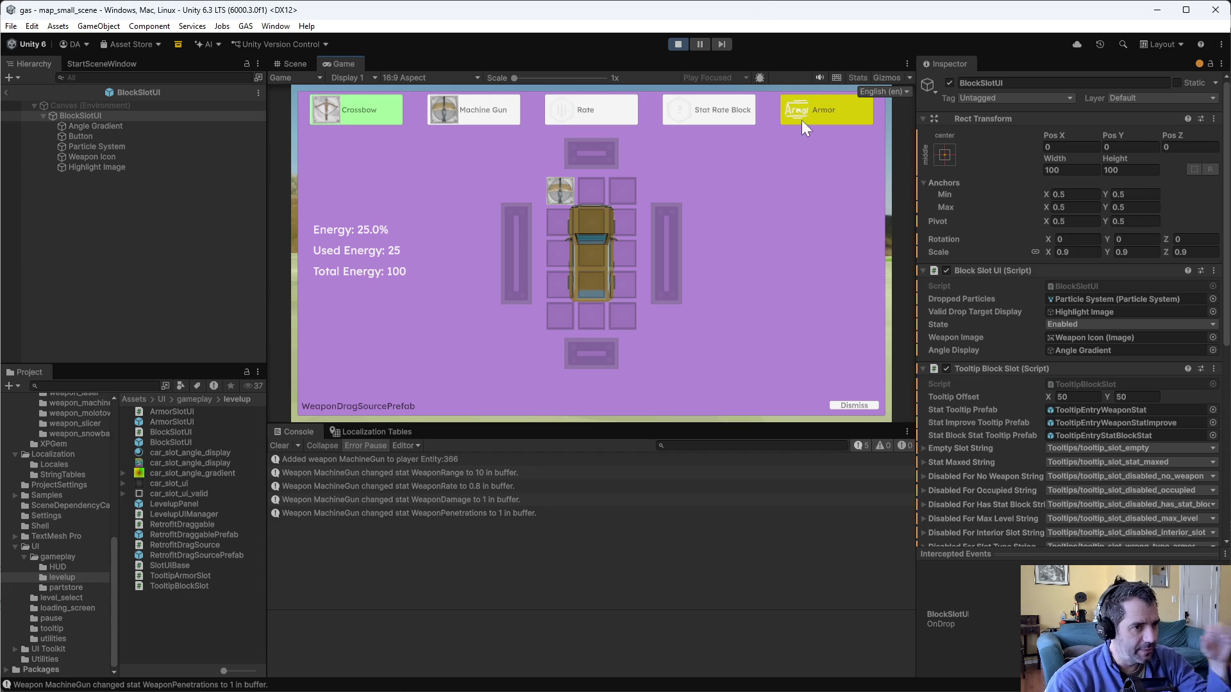
pyautogui.moveTo(612, 230)
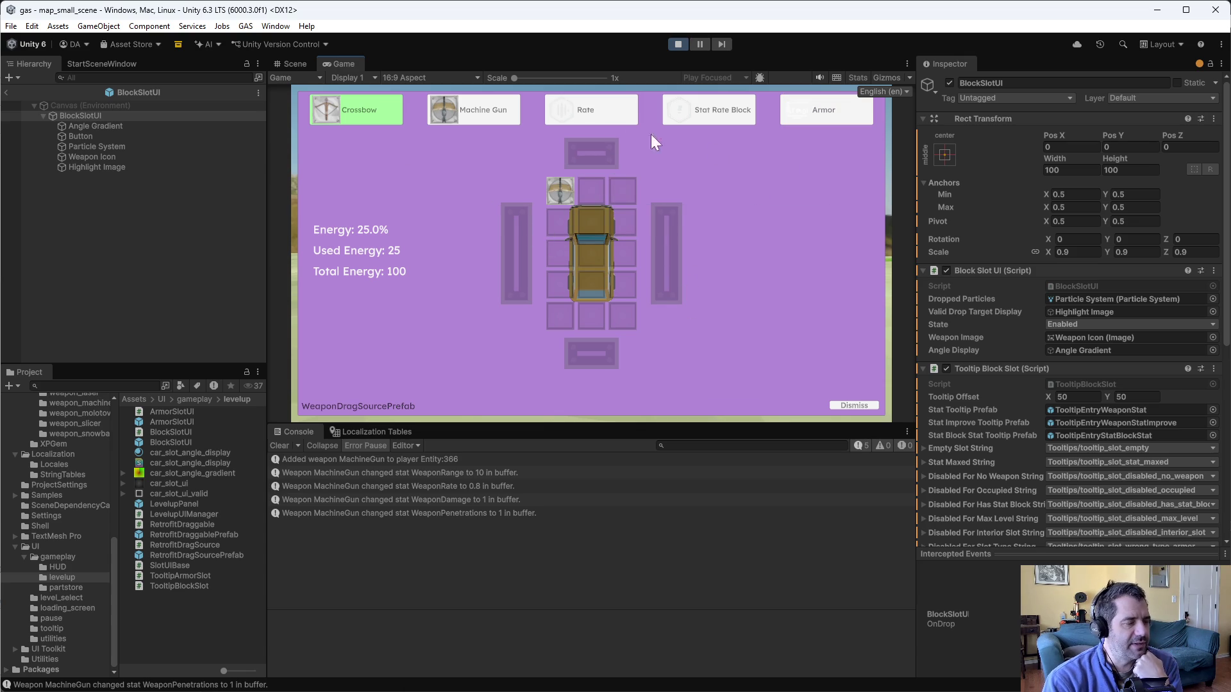
pyautogui.click(620, 107)
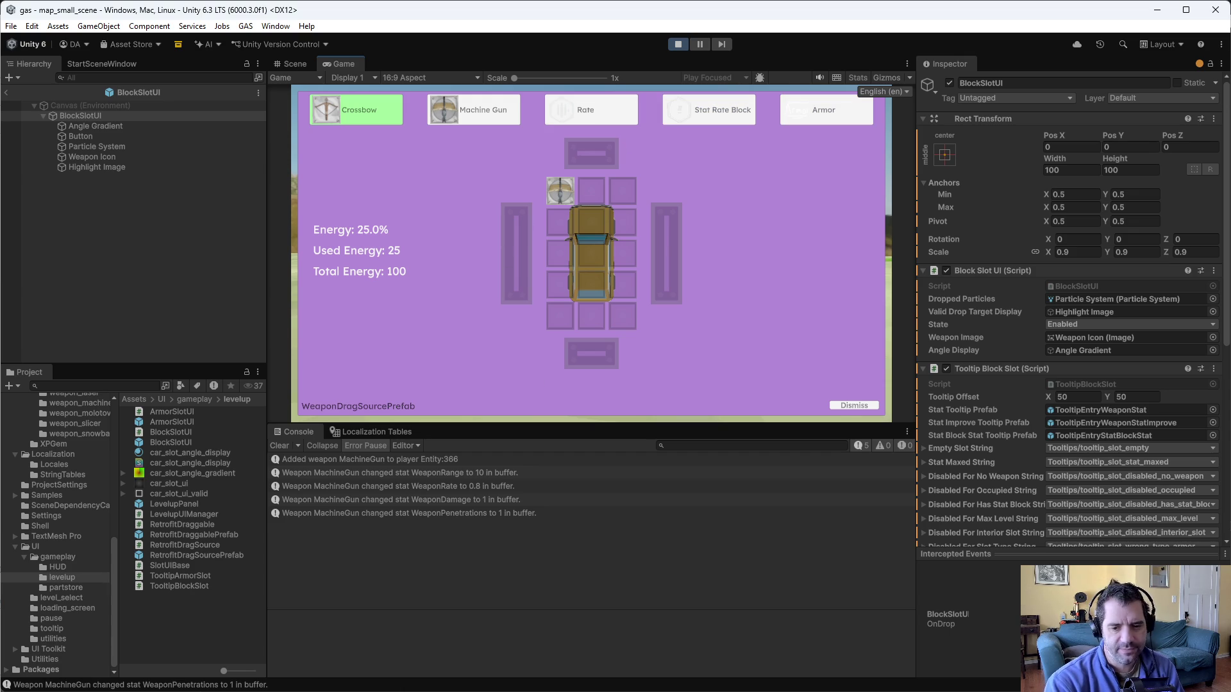
pyautogui.hotkey('alt', 'Tab')
pyautogui.click(664, 442)
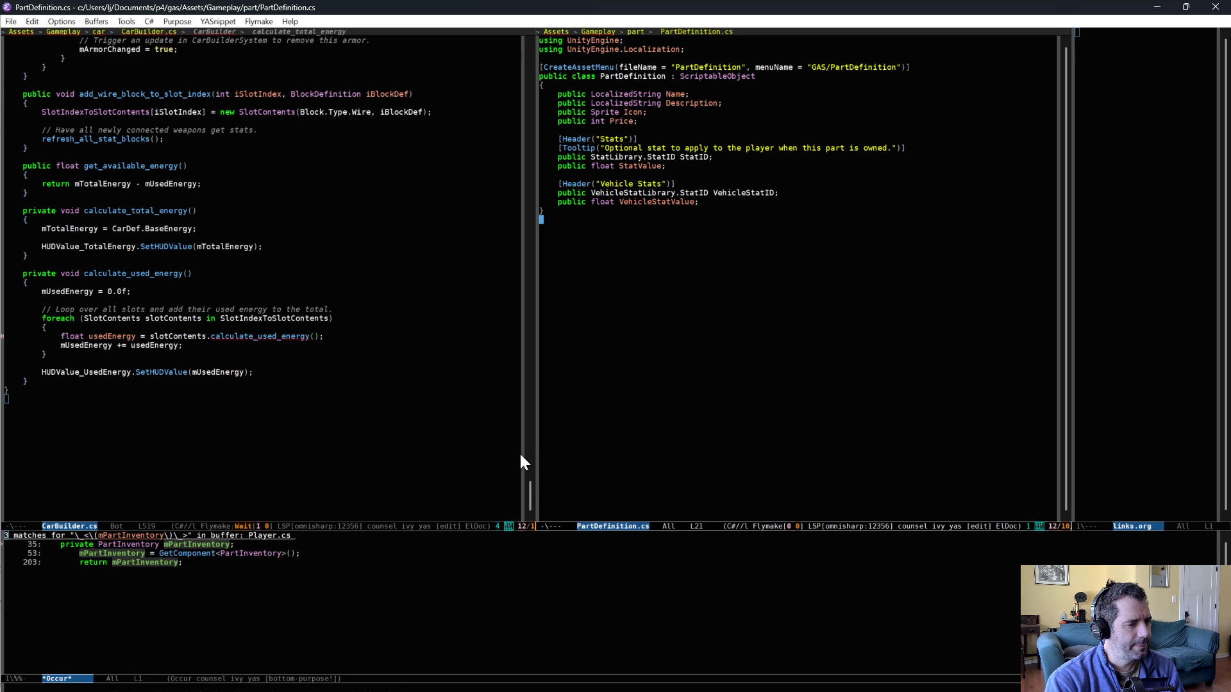
pyautogui.hotkey('ctrl', 'x')
pyautogui.press('o')
pyautogui.hotkey('ctrl', 'space')
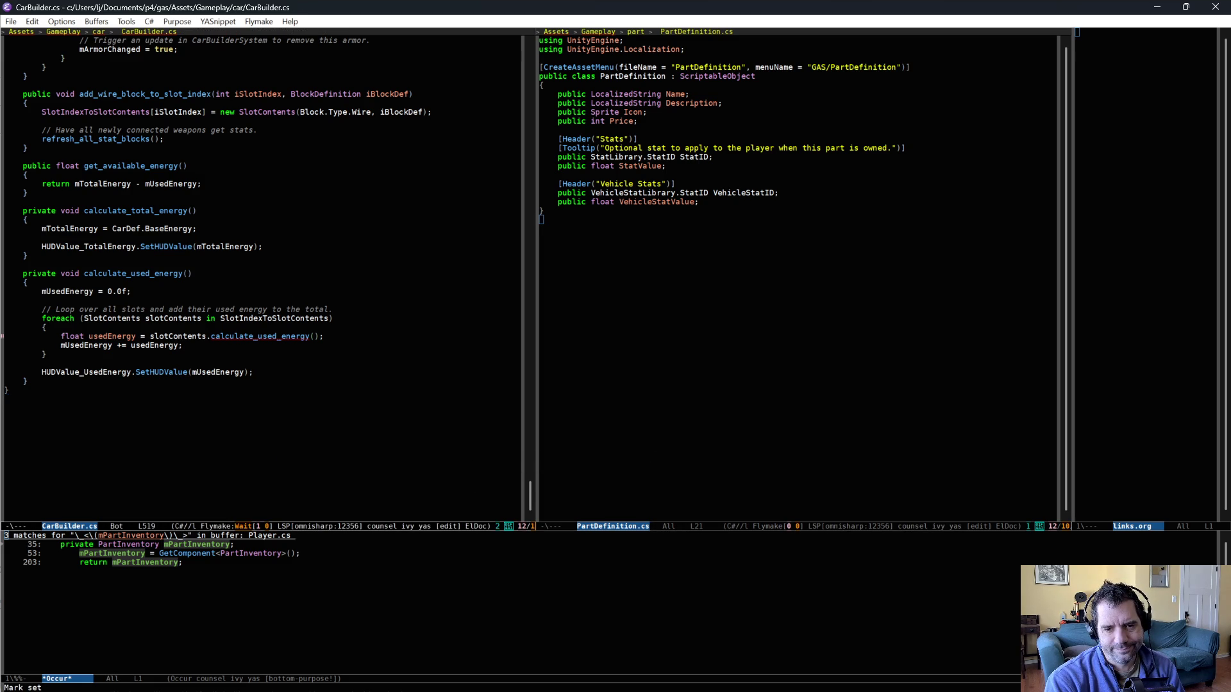
pyautogui.hotkey('alt', 'Tab')
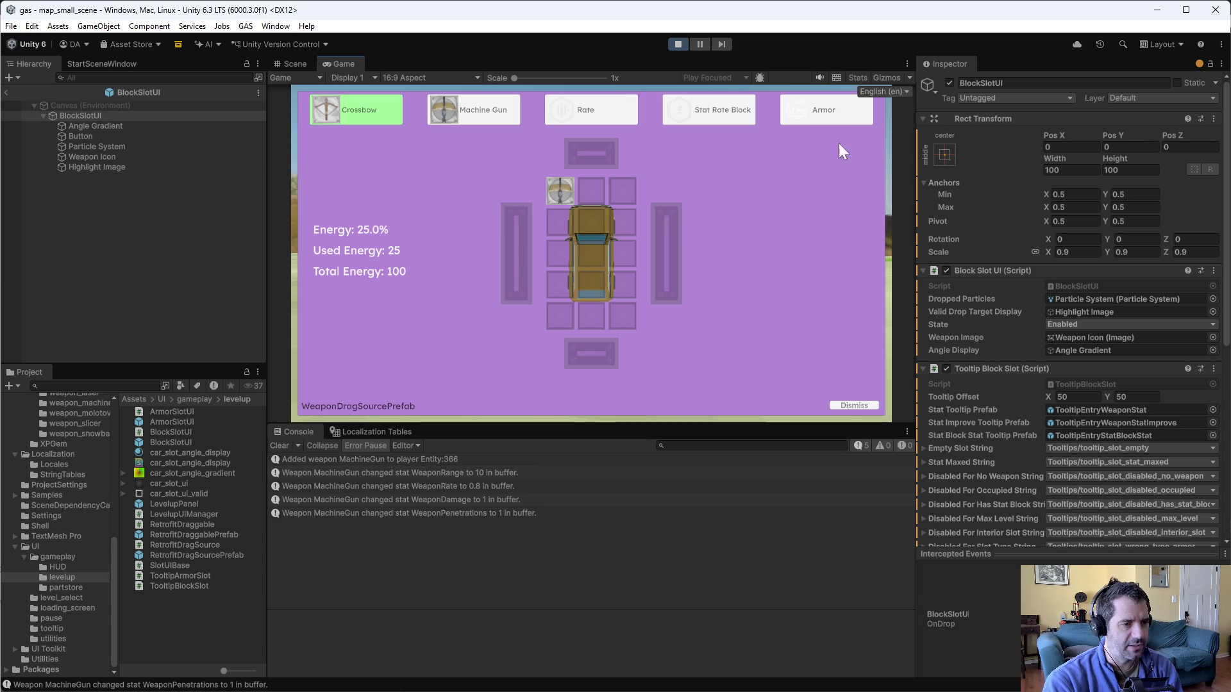
pyautogui.moveTo(829, 115)
pyautogui.mouseDown()
pyautogui.moveTo(686, 256)
pyautogui.moveTo(593, 157)
pyautogui.moveTo(552, 320)
pyautogui.moveTo(691, 248)
pyautogui.moveTo(667, 297)
pyautogui.mouseUp()
pyautogui.moveTo(595, 119)
pyautogui.mouseDown()
pyautogui.moveTo(579, 125)
pyautogui.moveTo(625, 283)
pyautogui.moveTo(575, 264)
pyautogui.moveTo(598, 199)
pyautogui.moveTo(565, 194)
pyautogui.moveTo(730, 196)
pyautogui.moveTo(629, 194)
pyautogui.moveTo(605, 356)
pyautogui.moveTo(738, 280)
pyautogui.moveTo(768, 278)
pyautogui.mouseUp()
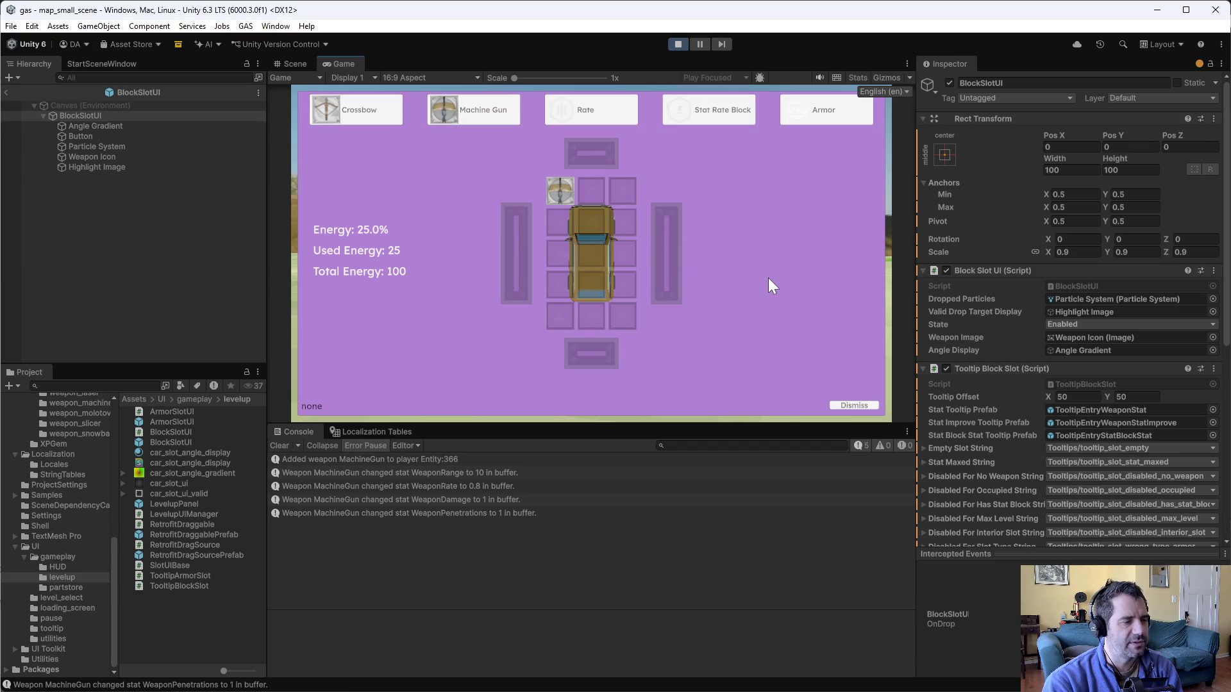
pyautogui.moveTo(679, 276)
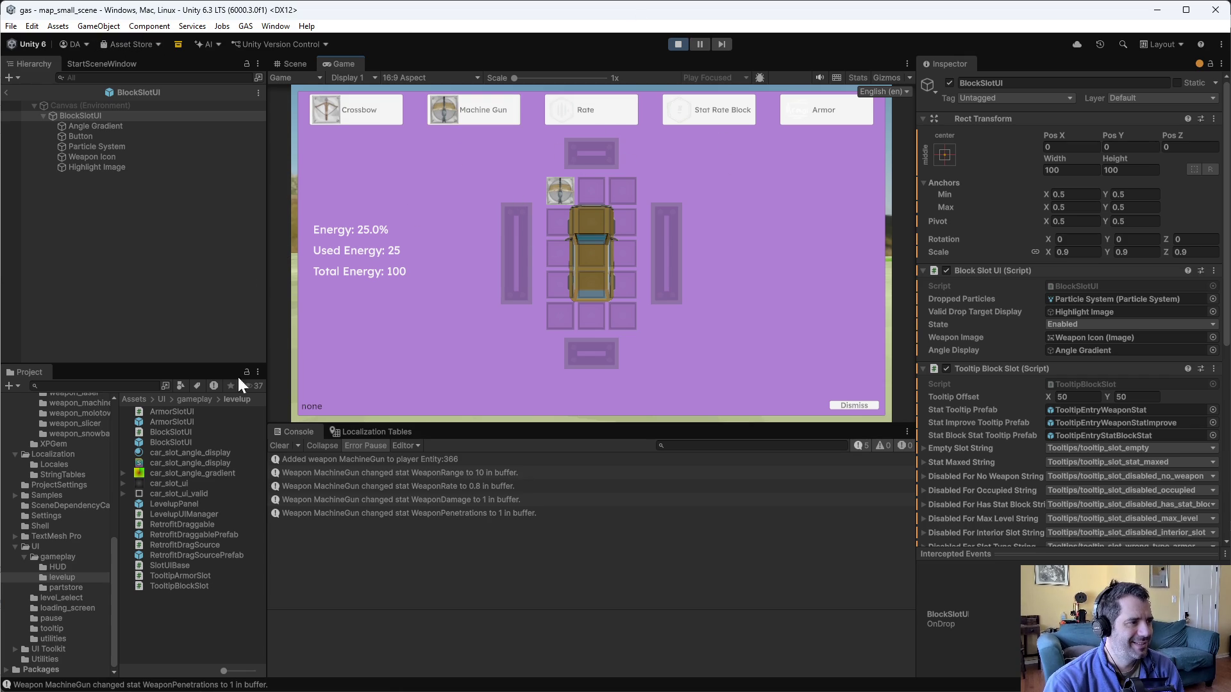
pyautogui.click(187, 506)
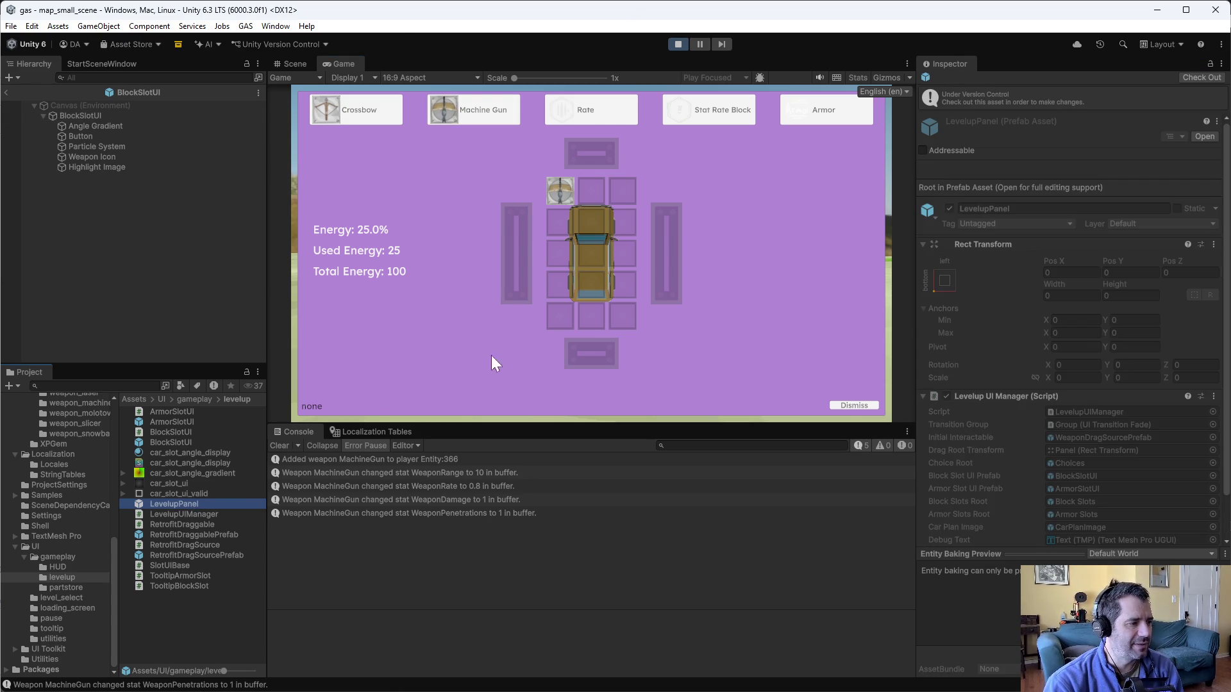